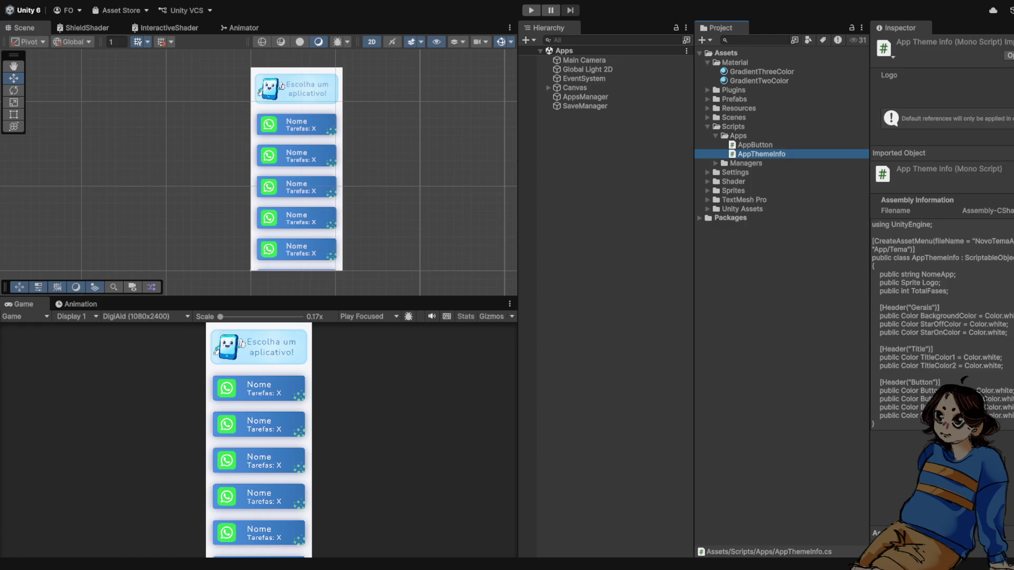
# Create a new folder in Assets named ScriptableObjects
pyautogui.press('Escape')
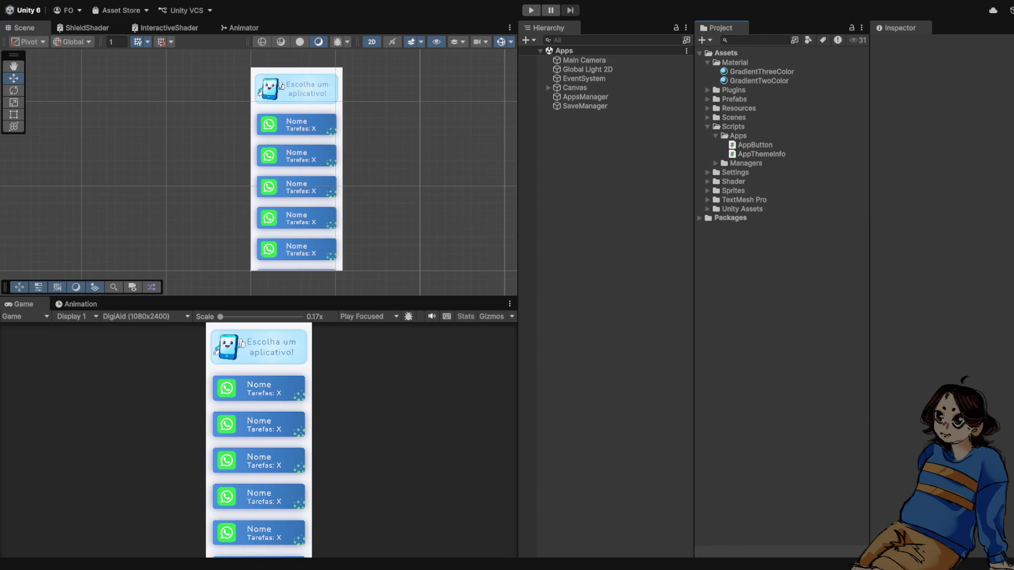
pyautogui.click(726, 53)
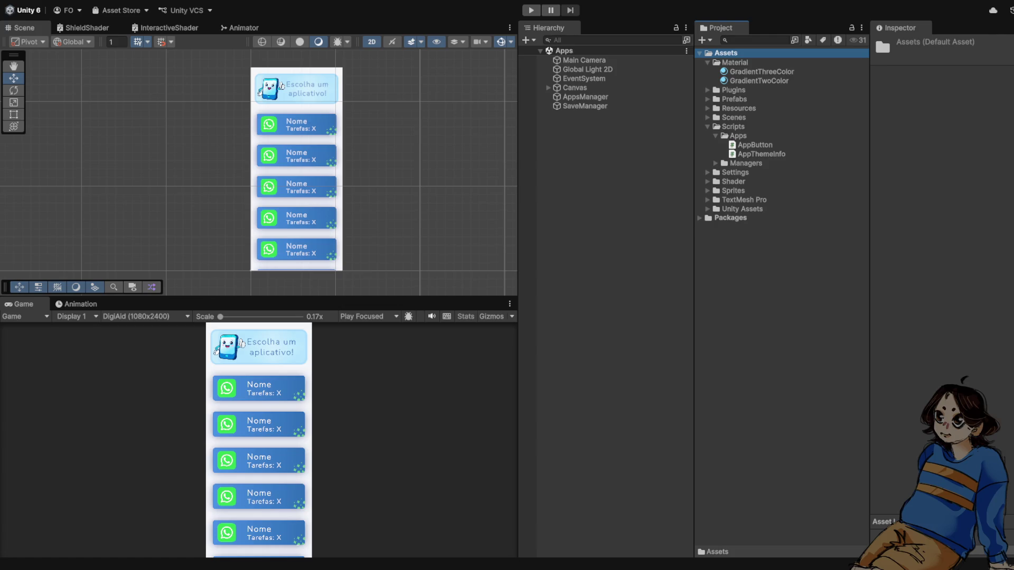
pyautogui.hotkey('ctrl', 'shift', 'n')
pyautogui.write('ScriptableObje')
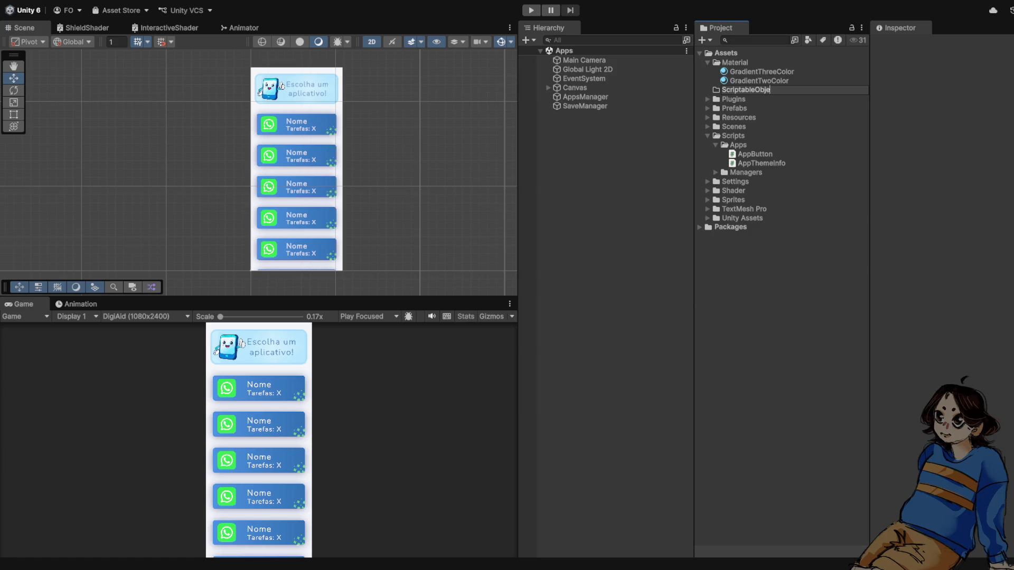
pyautogui.write('ts')
pyautogui.press('Return')
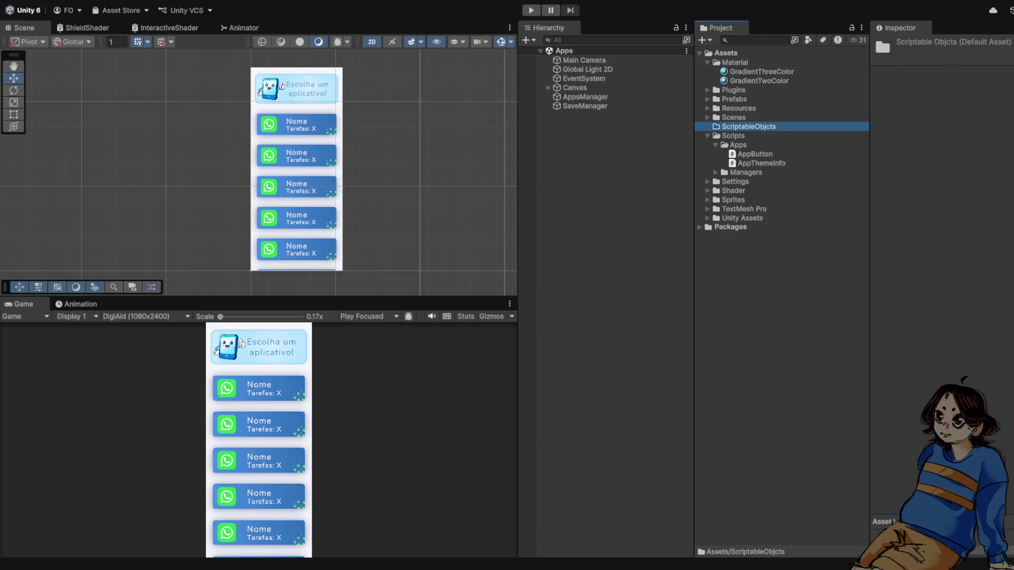
# Rename the folder to SOs and name the new App/Tema theme asset WhatsApp
pyautogui.press('F2')
pyautogui.write('SOs')
pyautogui.press('Return')
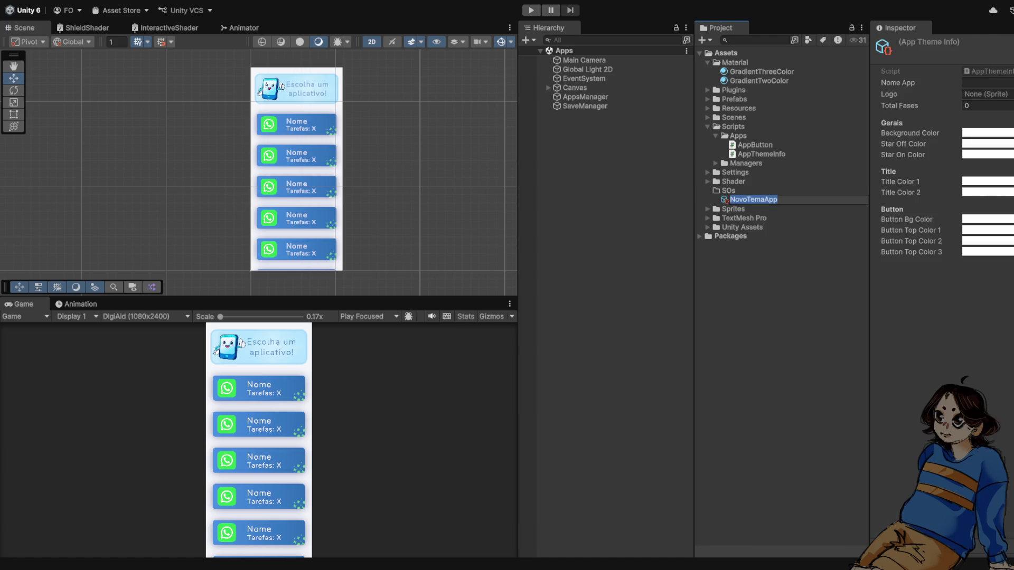
pyautogui.write('WhatsApp')
pyautogui.press('Return')
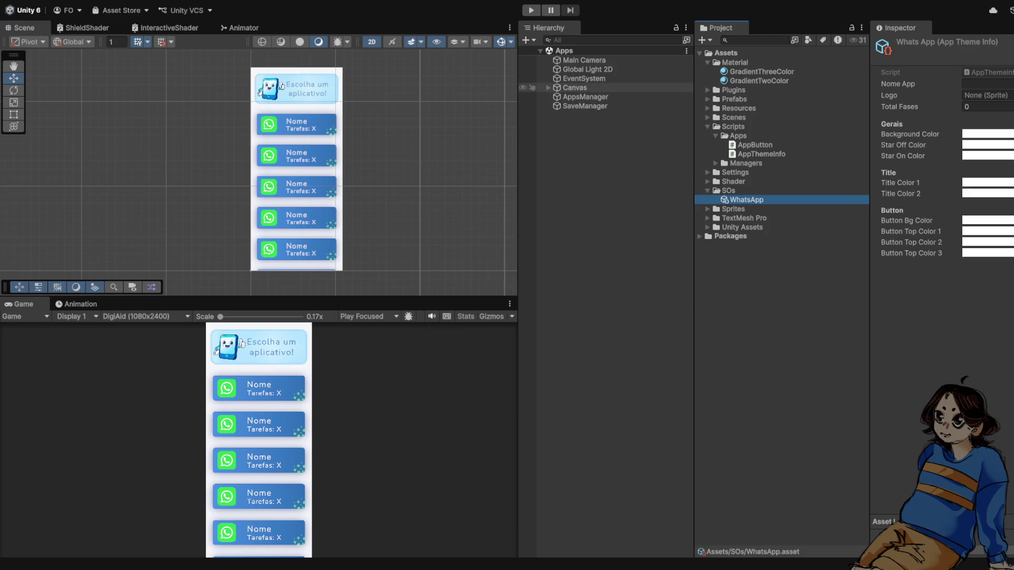
# Put the WhatsApp theme in AppsManager's Apps Element 0 and set its Nome App to WhatsApp
pyautogui.click(585, 97)
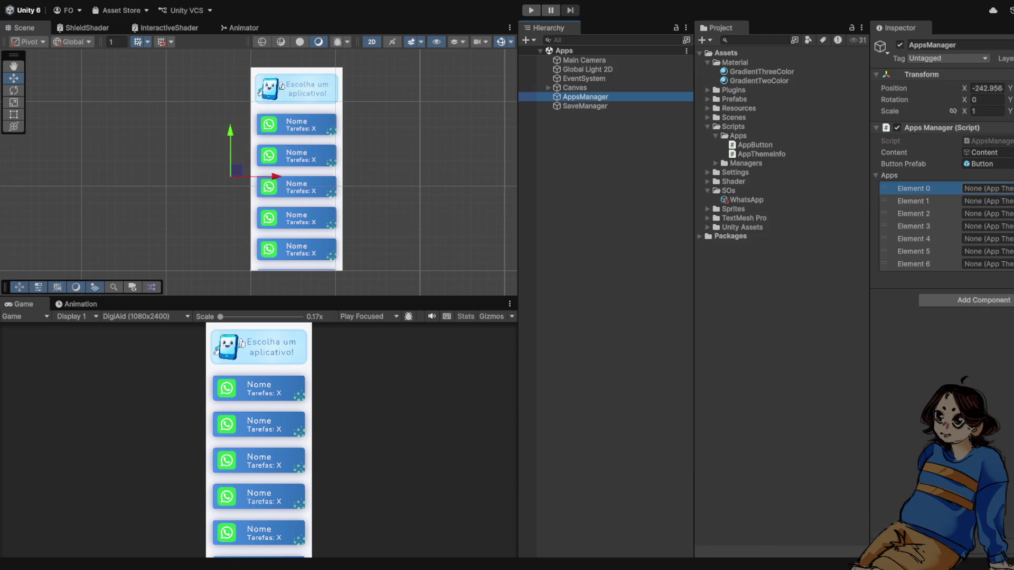
pyautogui.moveTo(746, 200)
pyautogui.mouseDown()
pyautogui.moveTo(946, 201)
pyautogui.moveTo(982, 189)
pyautogui.mouseUp()
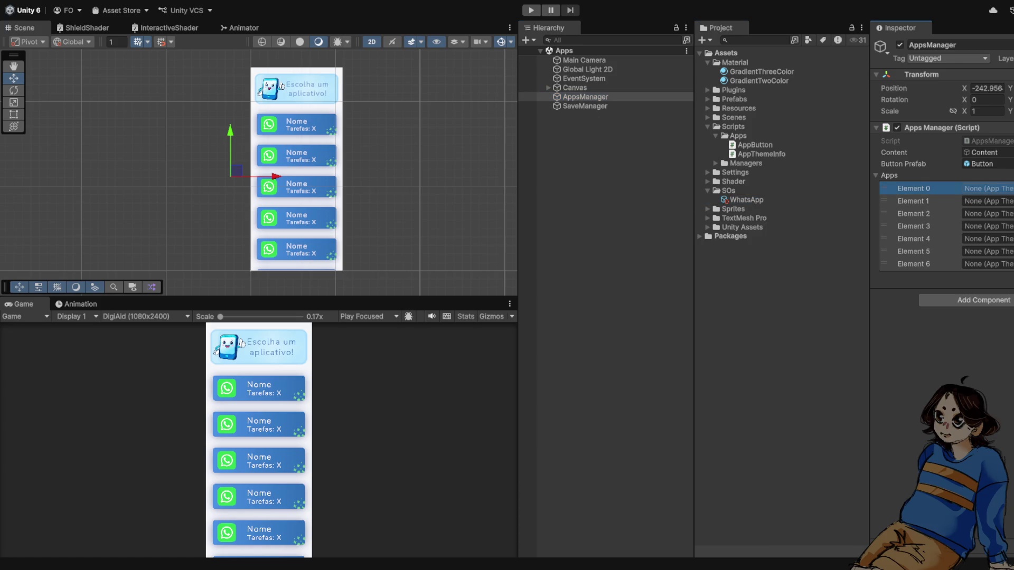
pyautogui.doubleClick(982, 189)
pyautogui.click(983, 83)
pyautogui.write('WhatsApp')
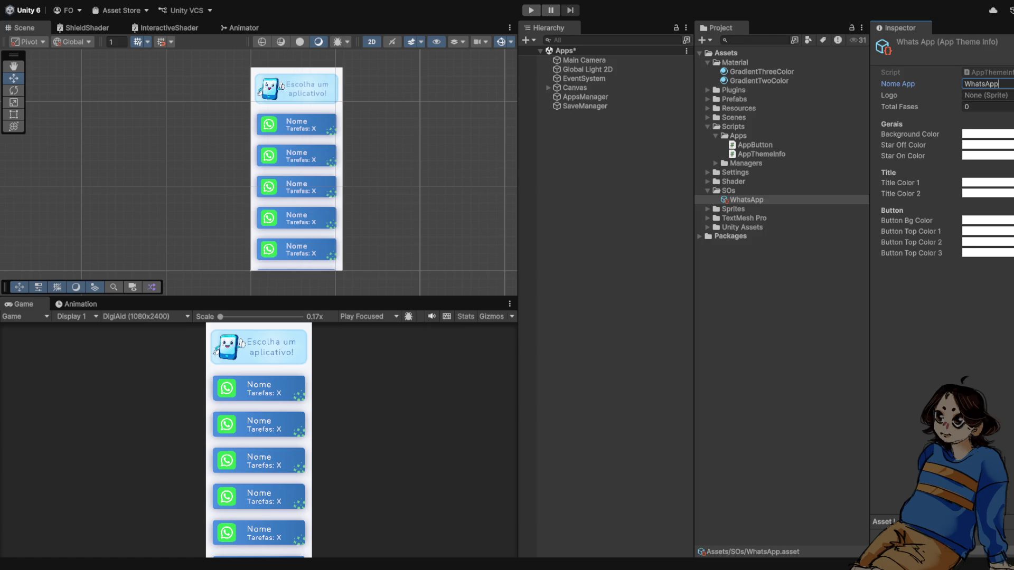
pyautogui.press('Return')
# Set the WhatsApp sprite from Sprites > Apps as the theme's Logo
pyautogui.click(708, 127)
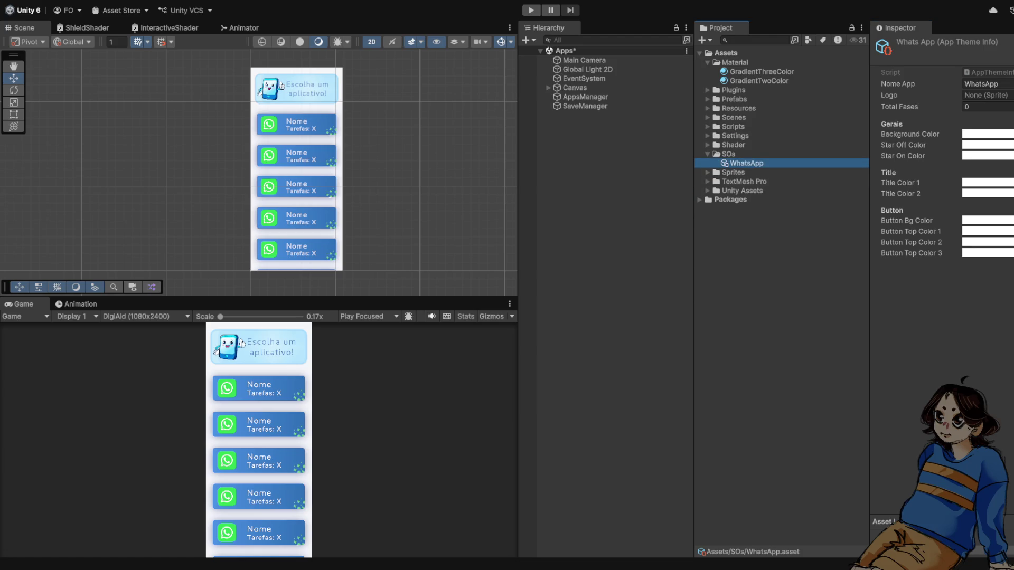
pyautogui.click(708, 172)
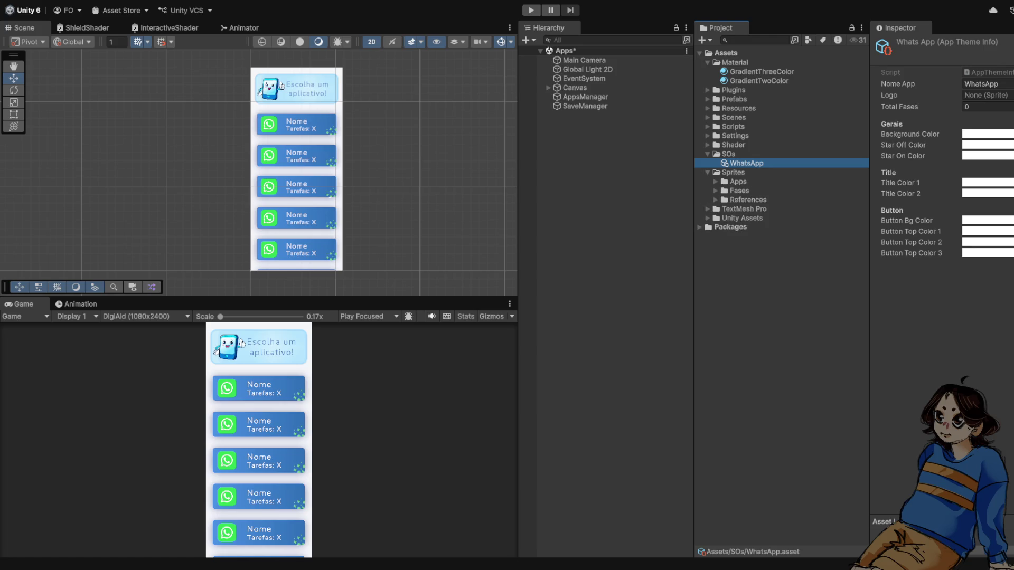
pyautogui.click(716, 191)
pyautogui.click(716, 191)
pyautogui.click(715, 191)
pyautogui.click(724, 209)
pyautogui.click(724, 209)
pyautogui.click(724, 210)
pyautogui.click(716, 191)
pyautogui.click(715, 181)
pyautogui.click(724, 191)
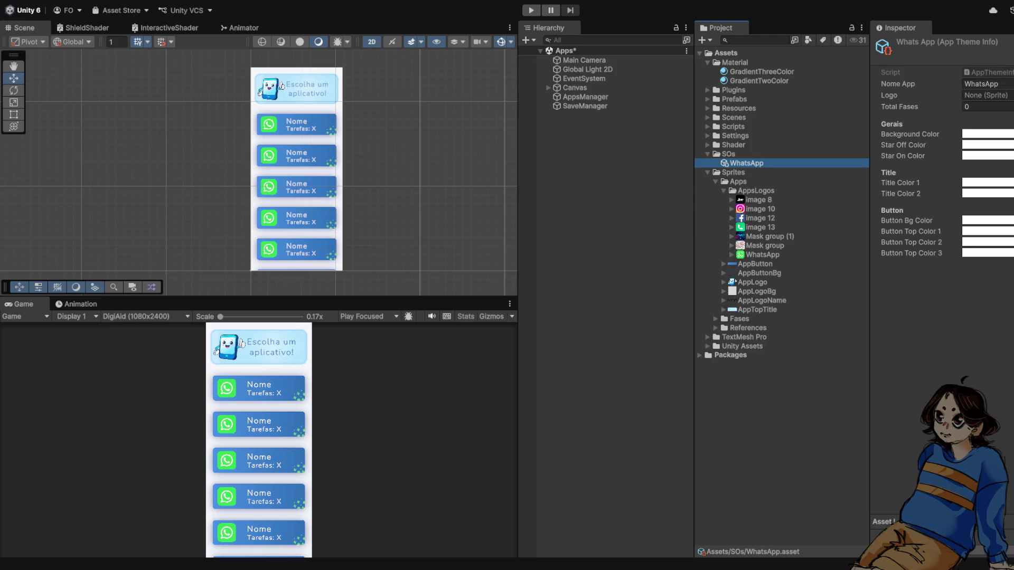
pyautogui.moveTo(763, 254); pyautogui.dragTo(985, 95)
# Set Total Fases to 7 and duplicate the WhatsApp theme asset
pyautogui.click(985, 106)
pyautogui.write('7')
pyautogui.click(747, 164)
pyautogui.hotkey('ctrl', 'd')
pyautogui.hotkey('ctrl', 'd')
pyautogui.hotkey('ctrl', 'd')
pyautogui.hotkey('ctrl', 'd')
pyautogui.hotkey('ctrl', 'd')
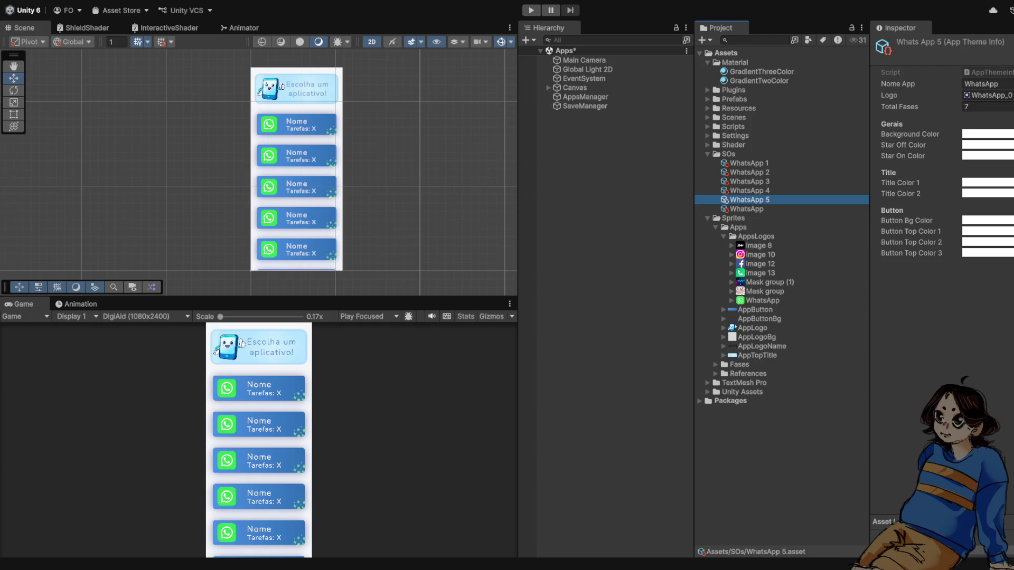
pyautogui.click(747, 163)
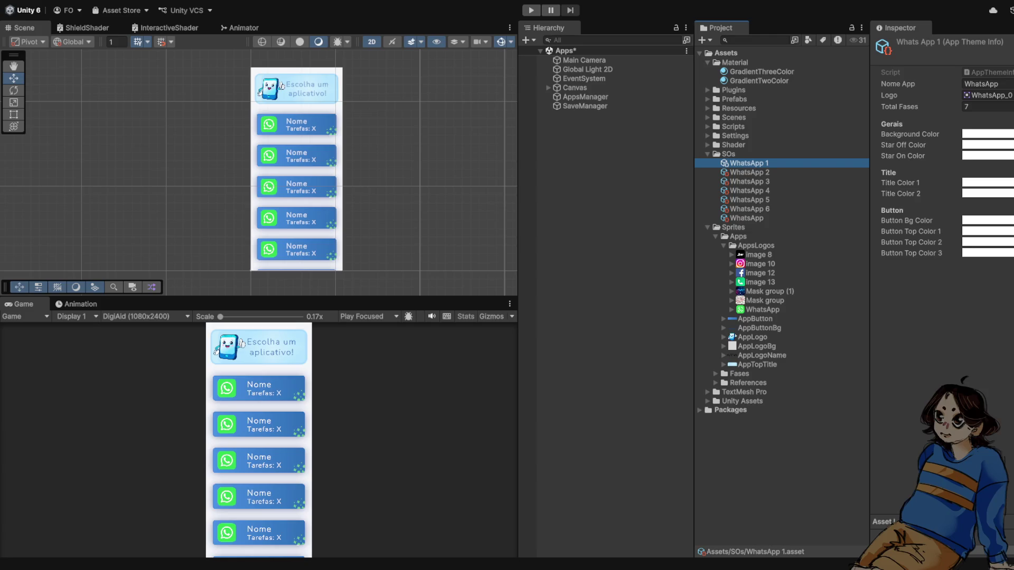
# Make WhatsApp 1 the Instagram theme: app and asset name Instagram, logo image 10
pyautogui.click(983, 84)
pyautogui.write('Instagram')
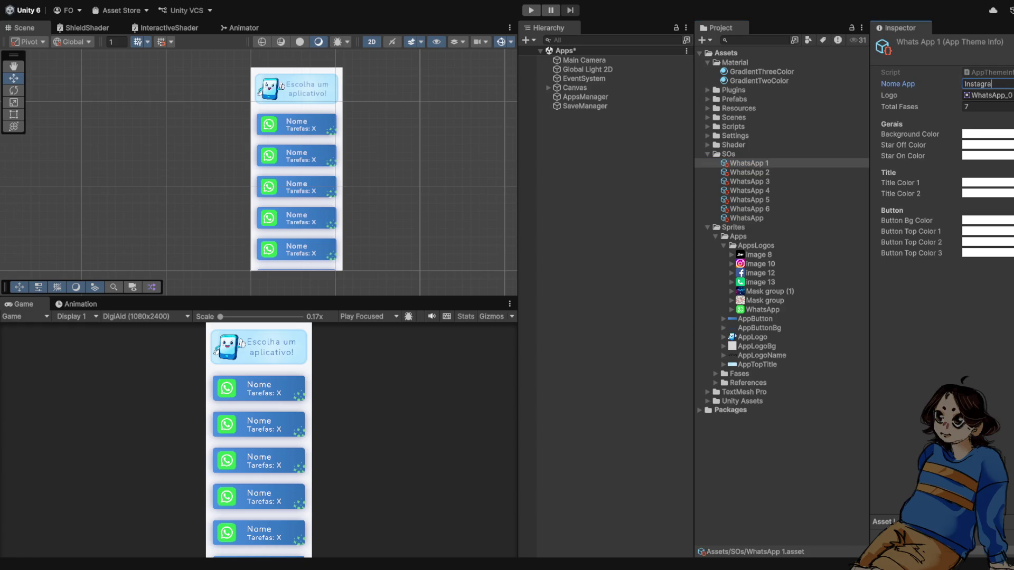
pyautogui.click(749, 163)
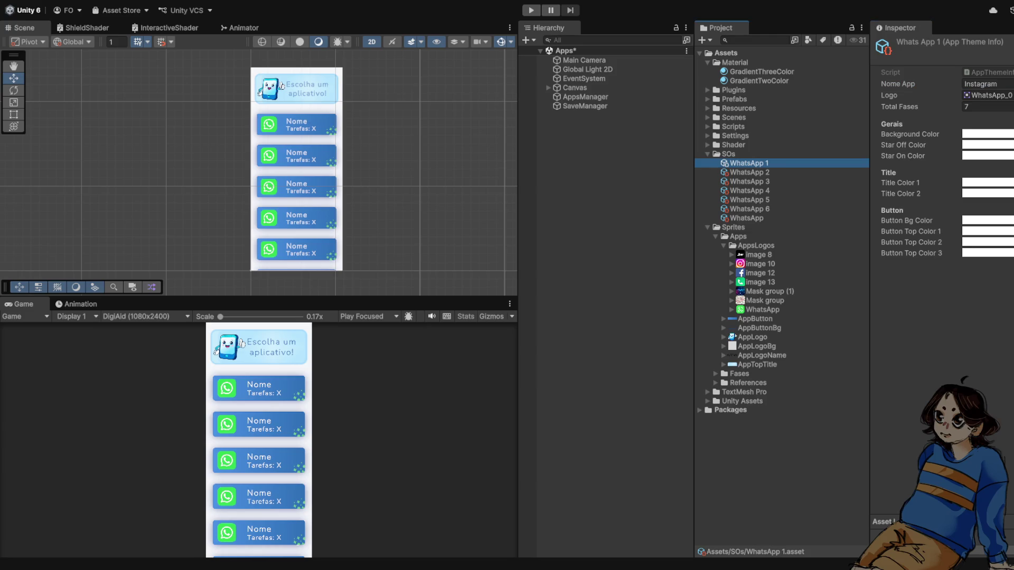
pyautogui.press('F2')
pyautogui.write('Instagram')
pyautogui.click(725, 53)
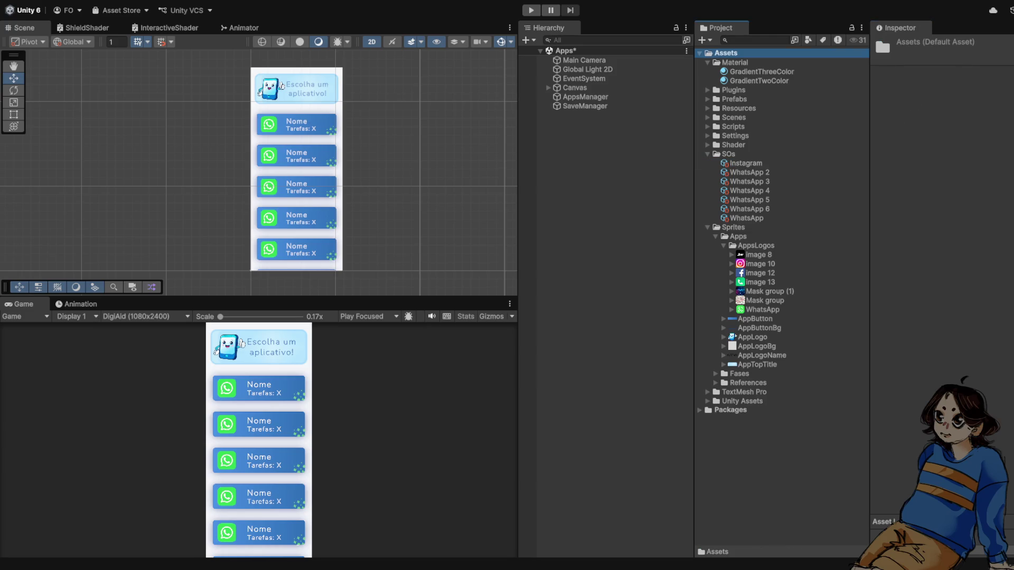
pyautogui.click(747, 218)
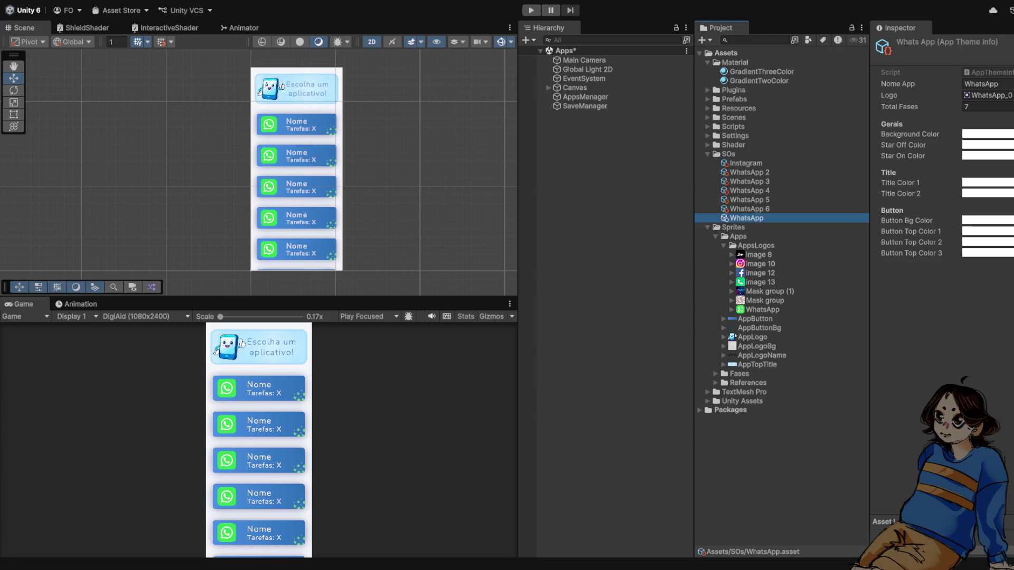
pyautogui.click(746, 163)
pyautogui.moveTo(761, 264); pyautogui.dragTo(985, 95)
# Make WhatsApp 2 the Facebook theme: app name Facebook, asset FaceBook, logo image 12
pyautogui.click(749, 172)
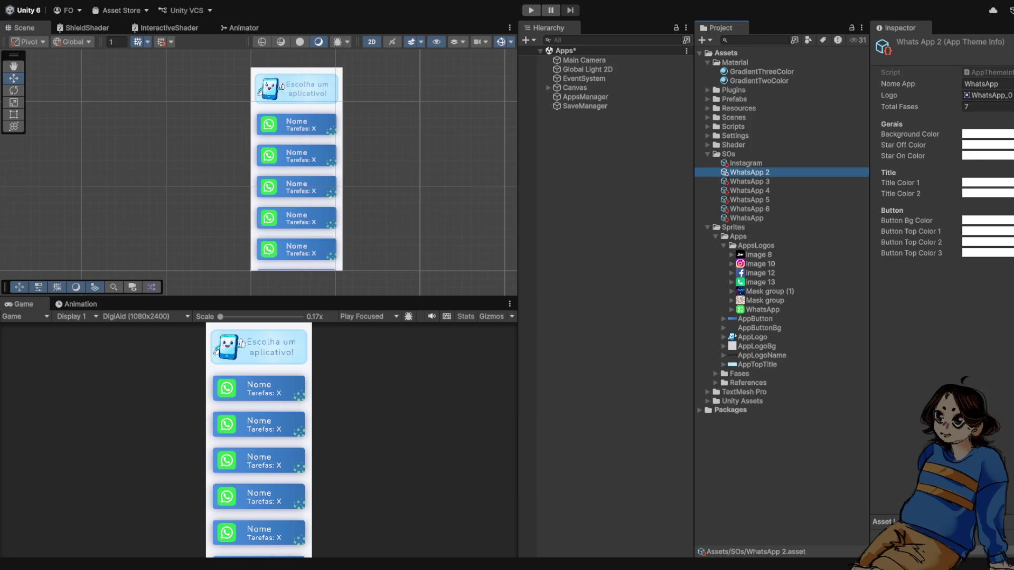
pyautogui.click(982, 84)
pyautogui.write('FaceBook')
pyautogui.press('Left')
pyautogui.press('Left')
pyautogui.press('Left')
pyautogui.press('BackSpace')
pyautogui.write('b')
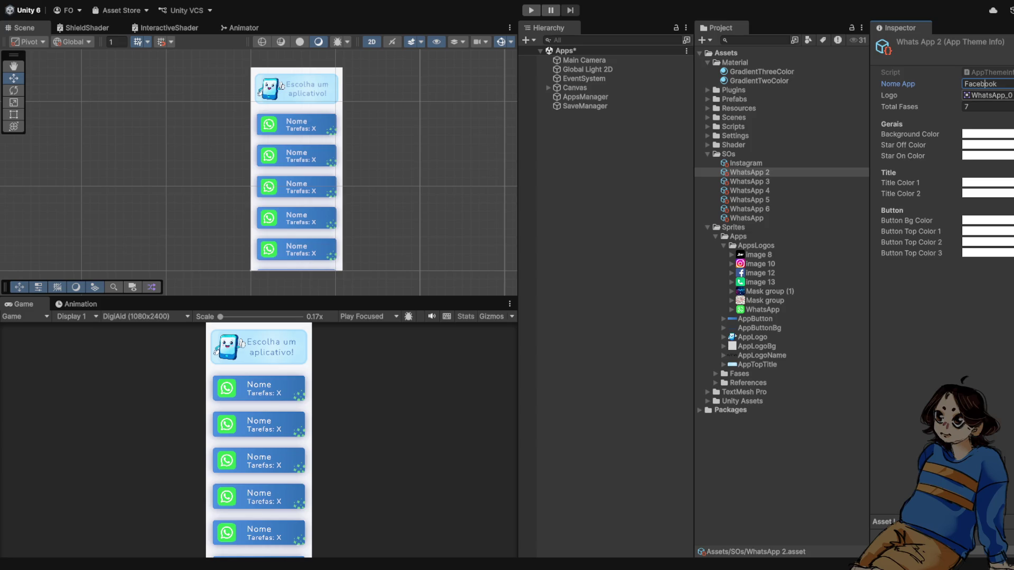
pyautogui.press('Return')
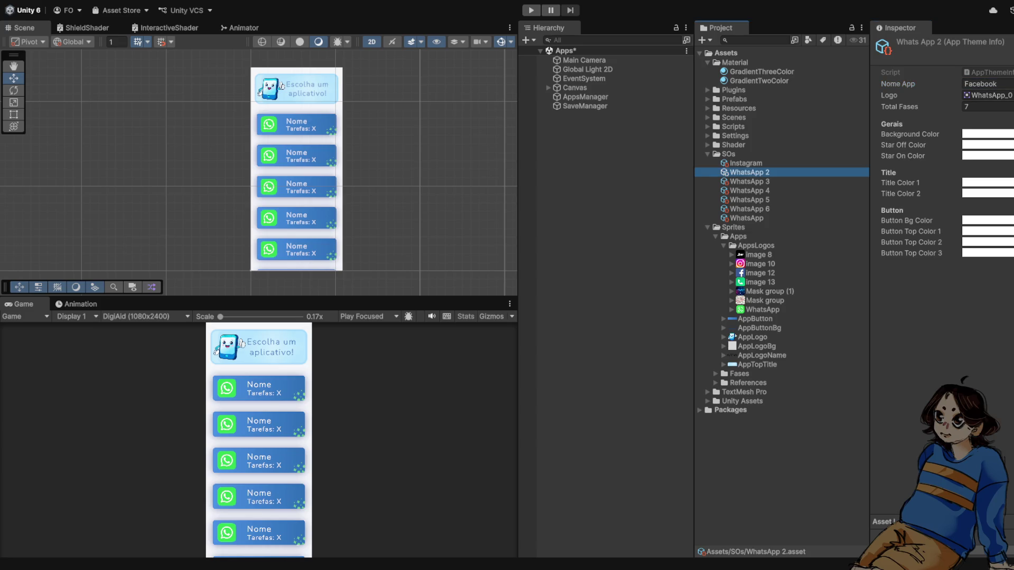
pyautogui.press('F2')
pyautogui.write('FaceBook')
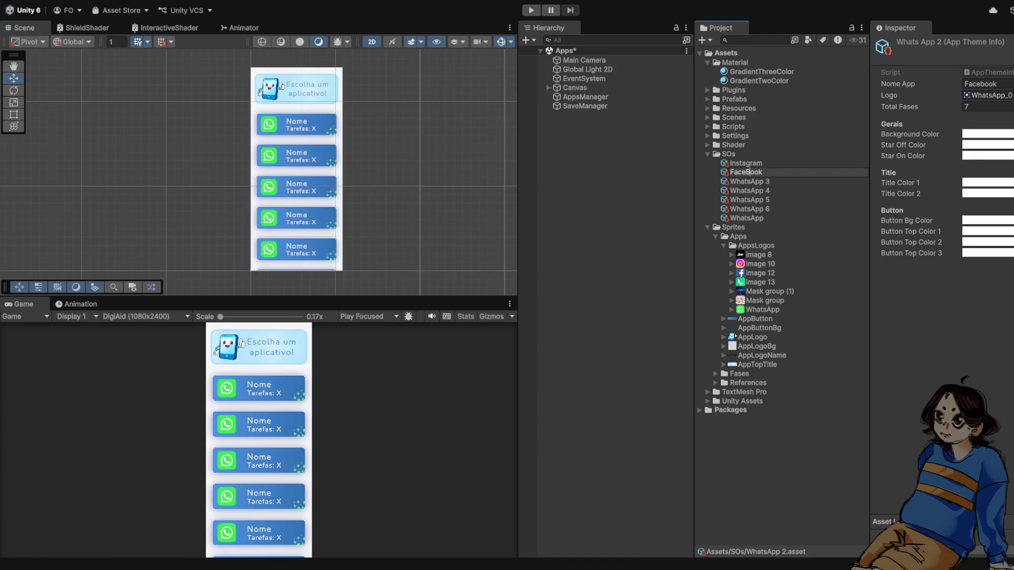
pyautogui.press('Return')
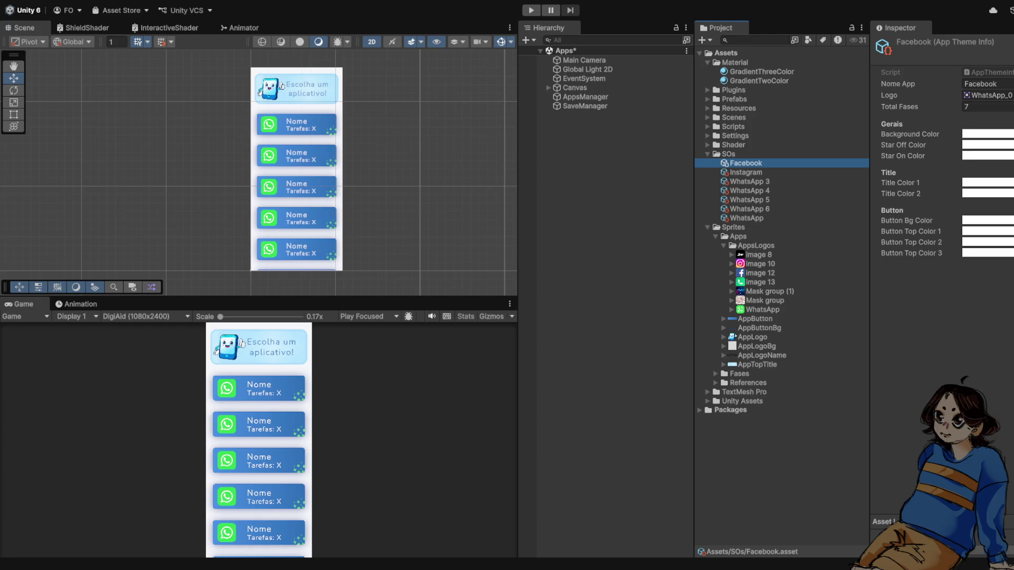
pyautogui.moveTo(761, 273)
pyautogui.mouseDown()
pyautogui.moveTo(867, 174)
pyautogui.moveTo(982, 95)
pyautogui.mouseUp()
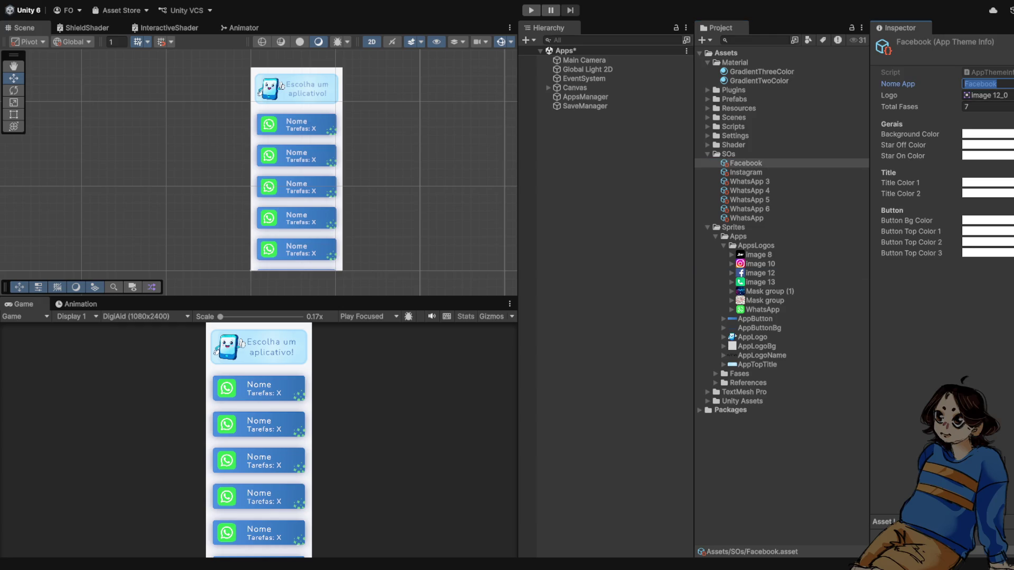
# Make WhatsApp 3 the Uber theme with app name Uber and logo image 8
pyautogui.click(982, 84)
pyautogui.click(749, 181)
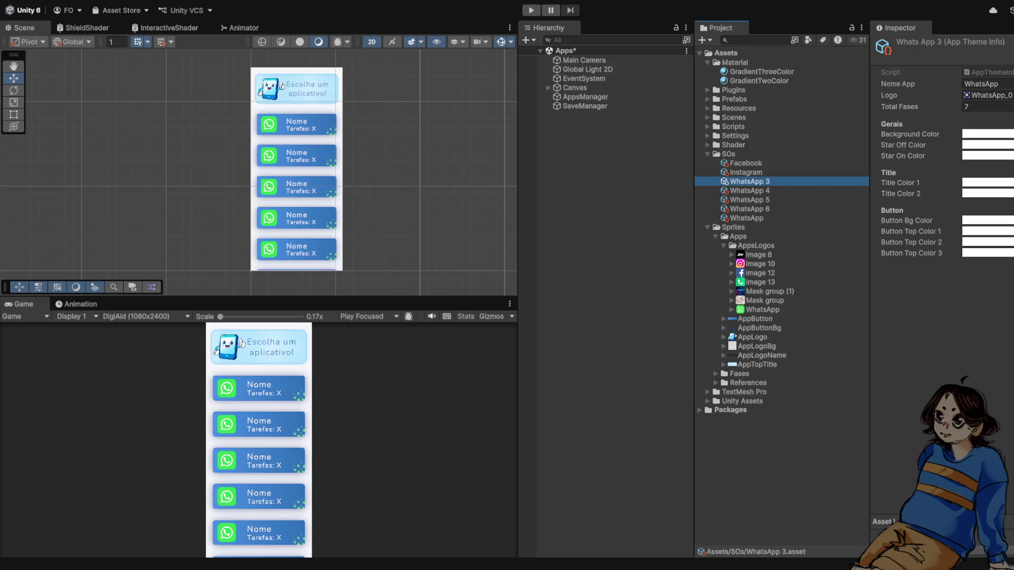
pyautogui.press('F2')
pyautogui.write('Uber')
pyautogui.press('Return')
pyautogui.click(985, 84)
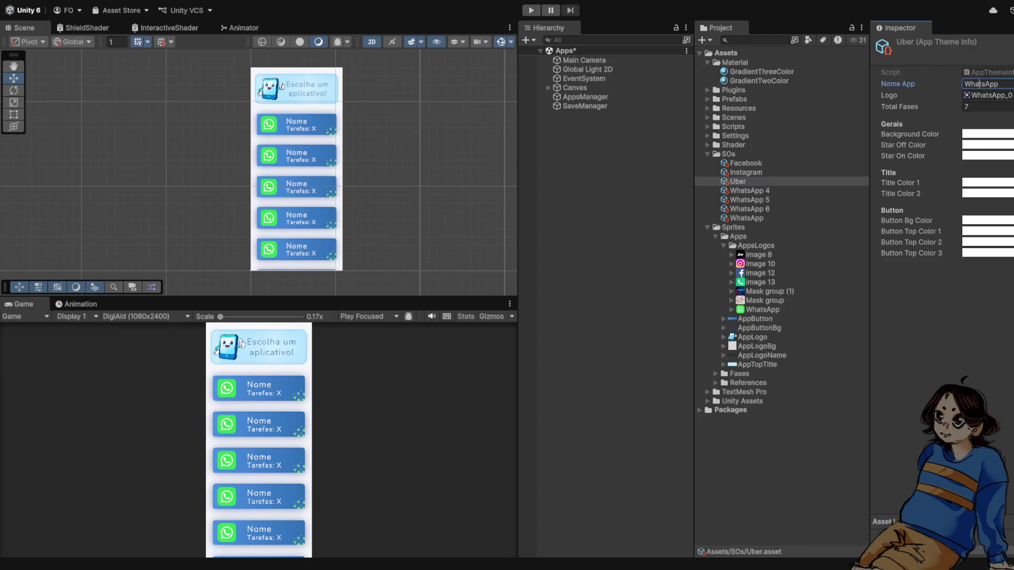
pyautogui.write('Ubv')
pyautogui.press('BackSpace')
pyautogui.write('er')
pyautogui.press('Return')
pyautogui.moveTo(756, 254); pyautogui.dragTo(986, 95)
# Make WhatsApp 4 the Telefone theme with app name Telefone and logo image 13
pyautogui.click(747, 191)
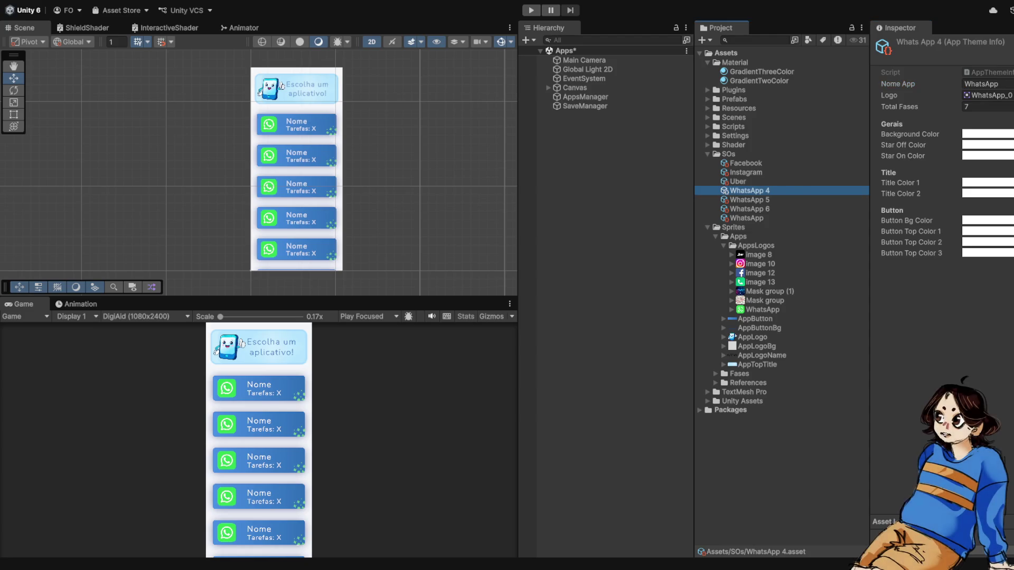
pyautogui.click(985, 83)
pyautogui.write('Telefone')
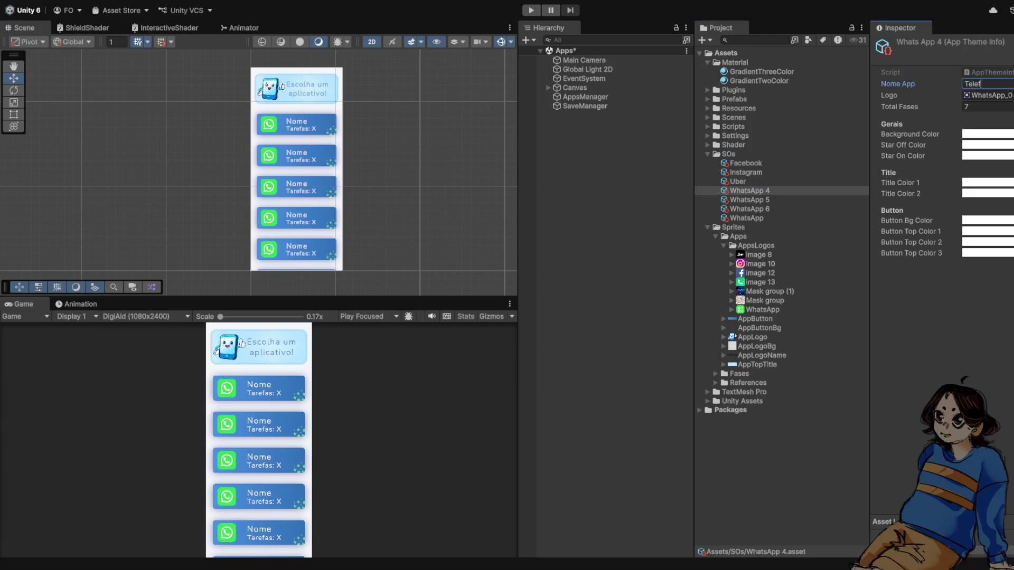
pyautogui.moveTo(761, 282); pyautogui.dragTo(986, 95)
pyautogui.click(747, 190)
pyautogui.press('F2')
pyautogui.write('Te')
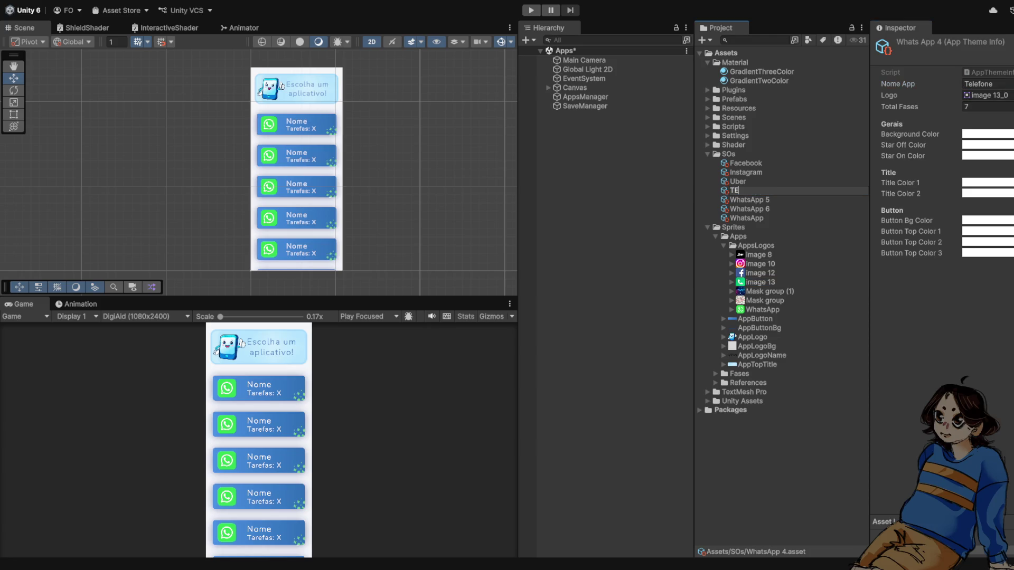
pyautogui.write('lefone')
pyautogui.press('Return')
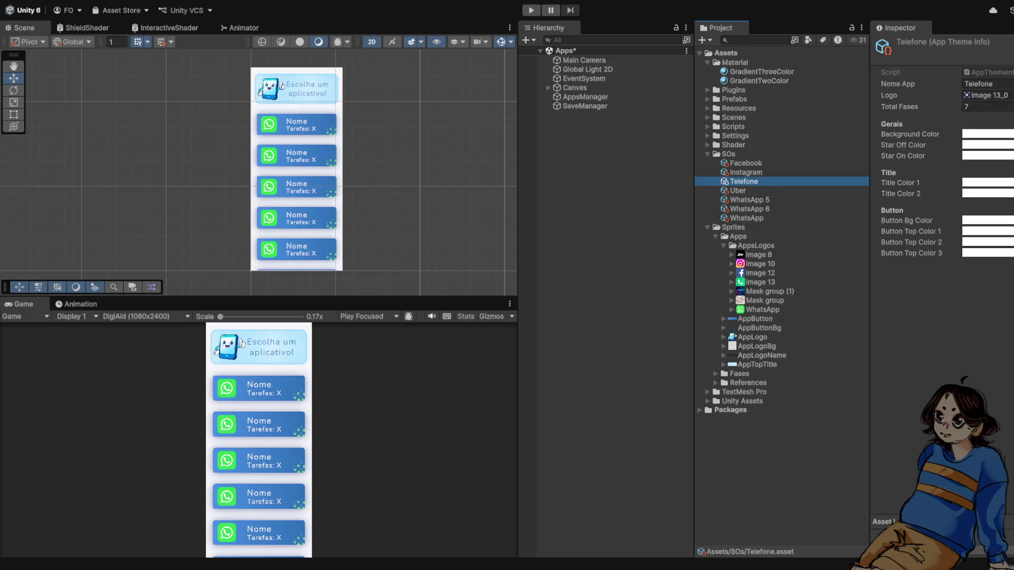
# Rename WhatsApp 5 to 'Ia e Fake News', paste its app name, and use Mask group as logo
pyautogui.click(749, 200)
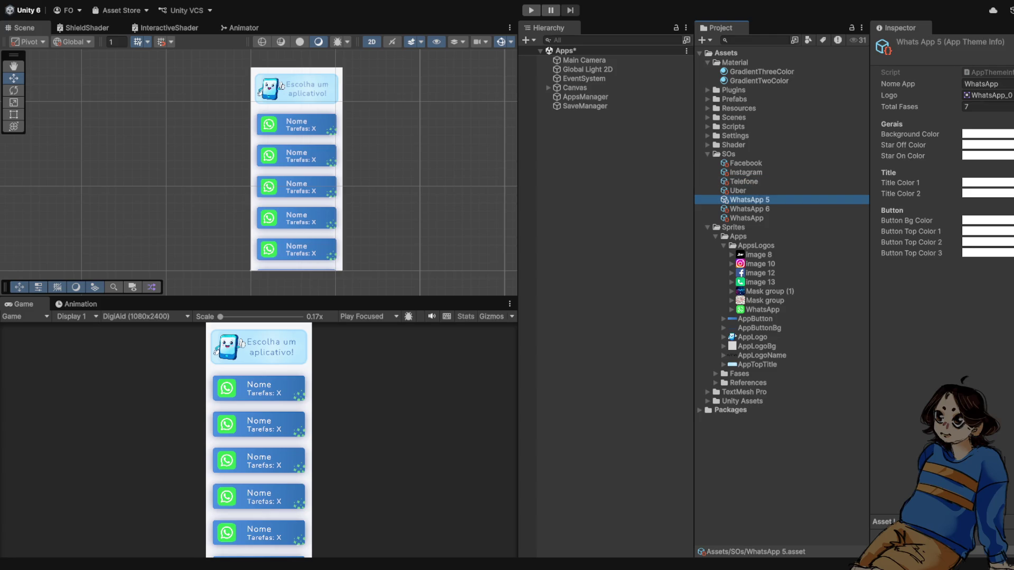
pyautogui.press('F2')
pyautogui.write('Ia')
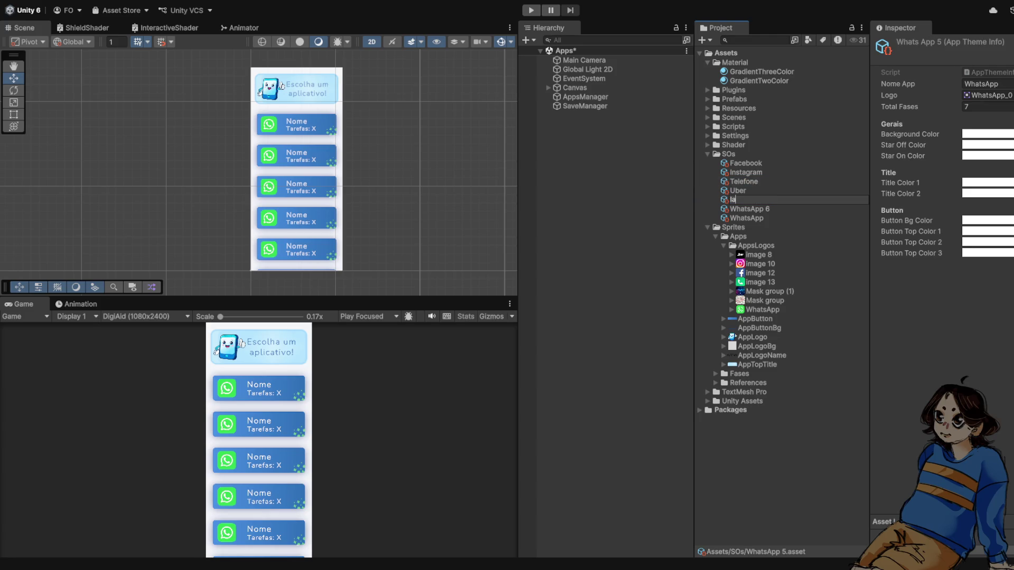
pyautogui.write(' e Fake News')
pyautogui.press('Return')
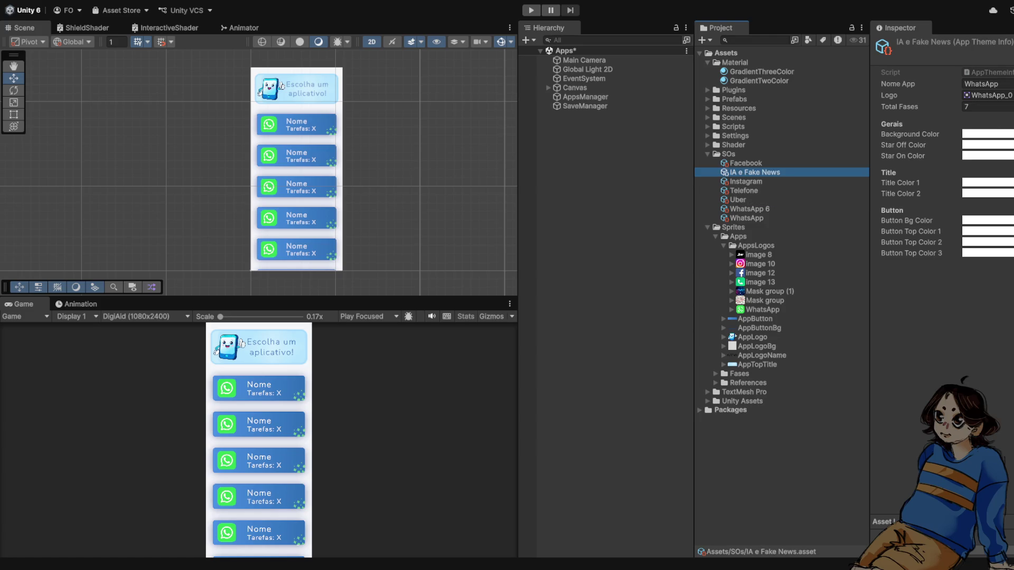
pyautogui.click(987, 84)
pyautogui.write('IA e Fake News')
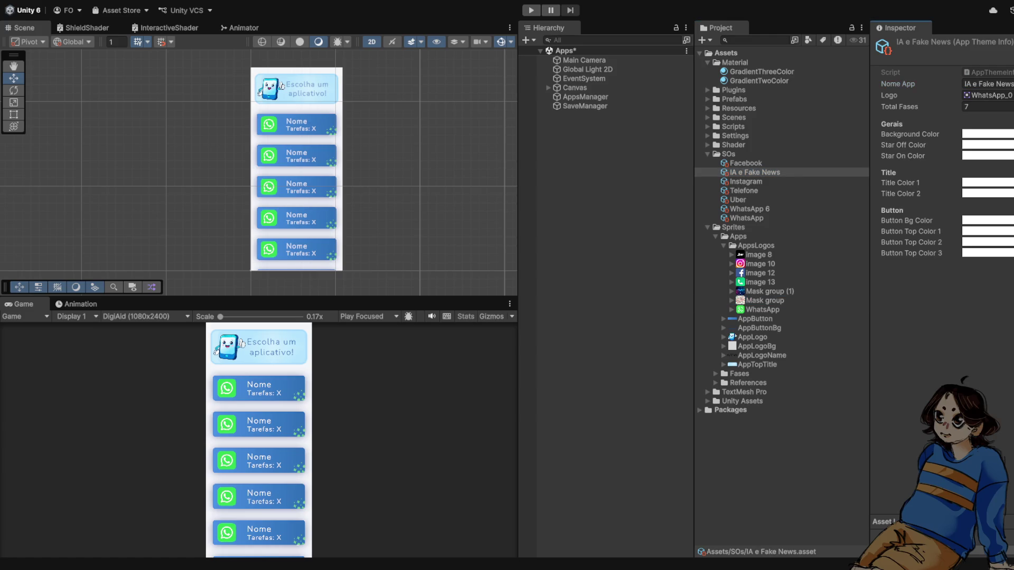
pyautogui.click(765, 300)
pyautogui.moveTo(765, 300); pyautogui.dragTo(987, 96)
# Rename WhatsApp 6 to 'Prova Final' with app name Prova Final and logo Mask group (1)
pyautogui.click(750, 209)
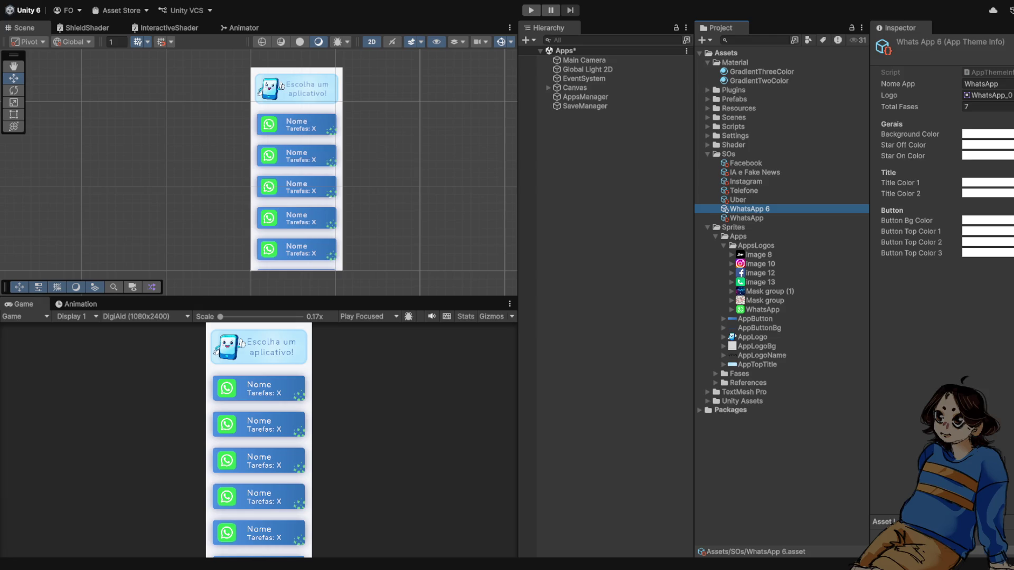
pyautogui.press('F2')
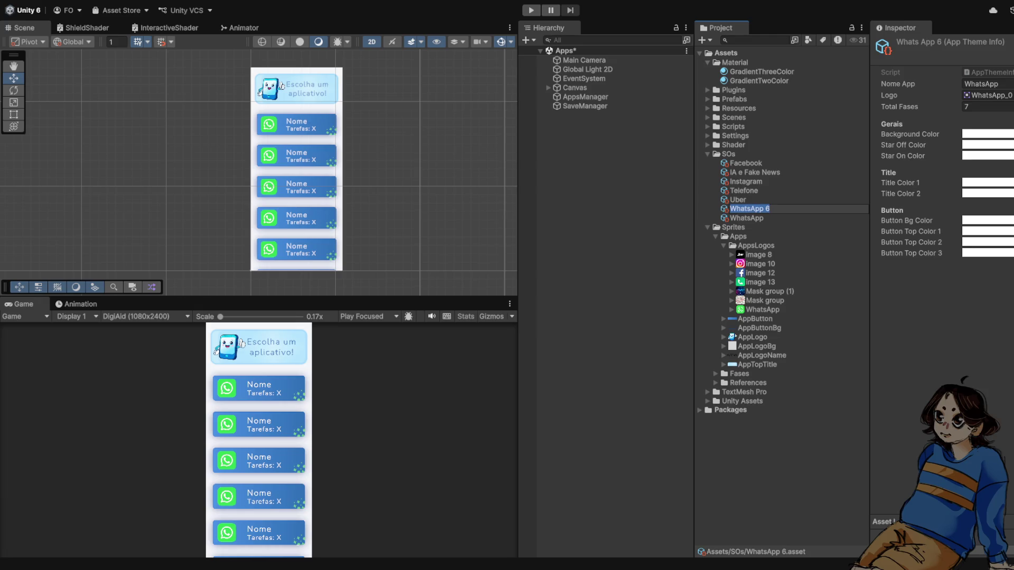
pyautogui.write('Prova Final')
pyautogui.press('Return')
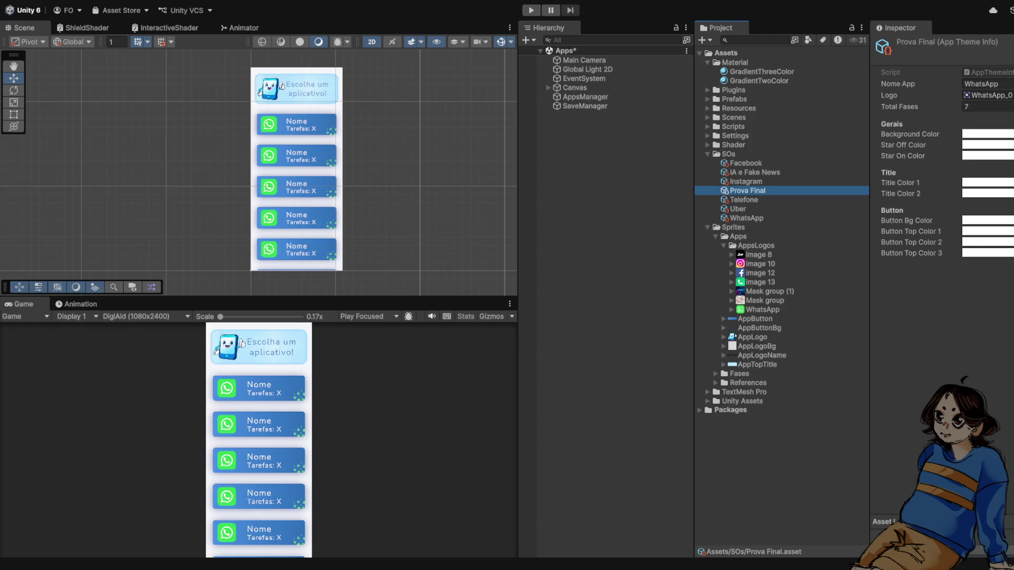
pyautogui.moveTo(769, 291); pyautogui.dragTo(987, 95)
pyautogui.click(983, 83)
pyautogui.write('IA e Fake News')
pyautogui.hotkey('ctrl', 'a')
pyautogui.write('Prova Final')
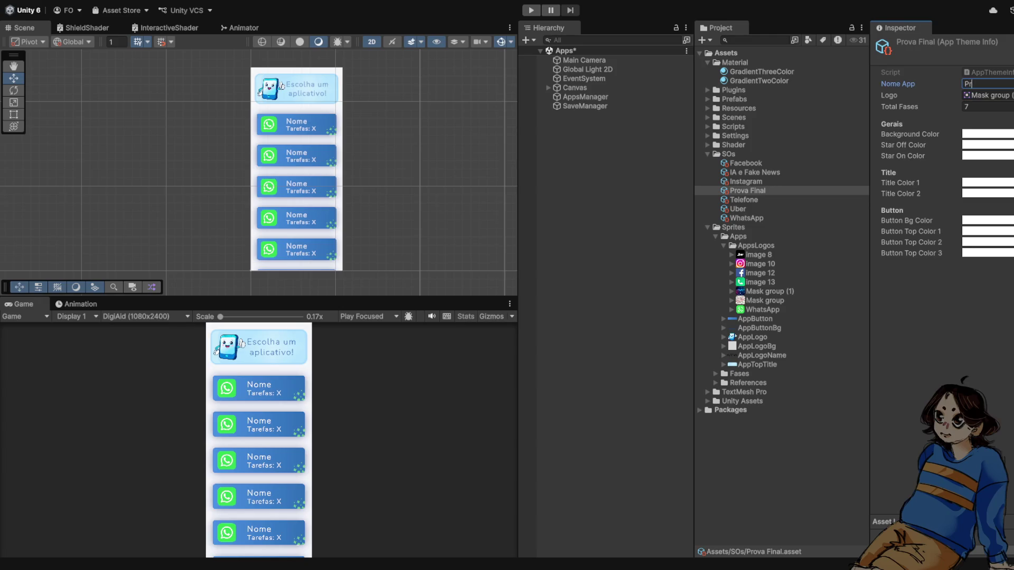
pyautogui.press('Return')
pyautogui.click(585, 106)
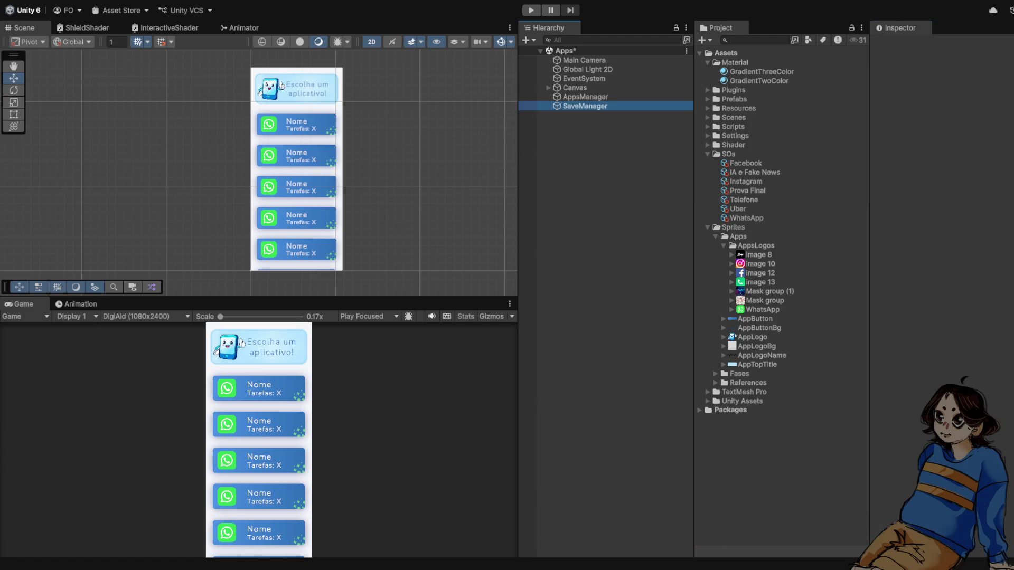
# Save the scene and fill Apps slots 2–7 with Instagram, Facebook, Uber, Telefone, IA e Fake News, Prova Final
pyautogui.click(585, 97)
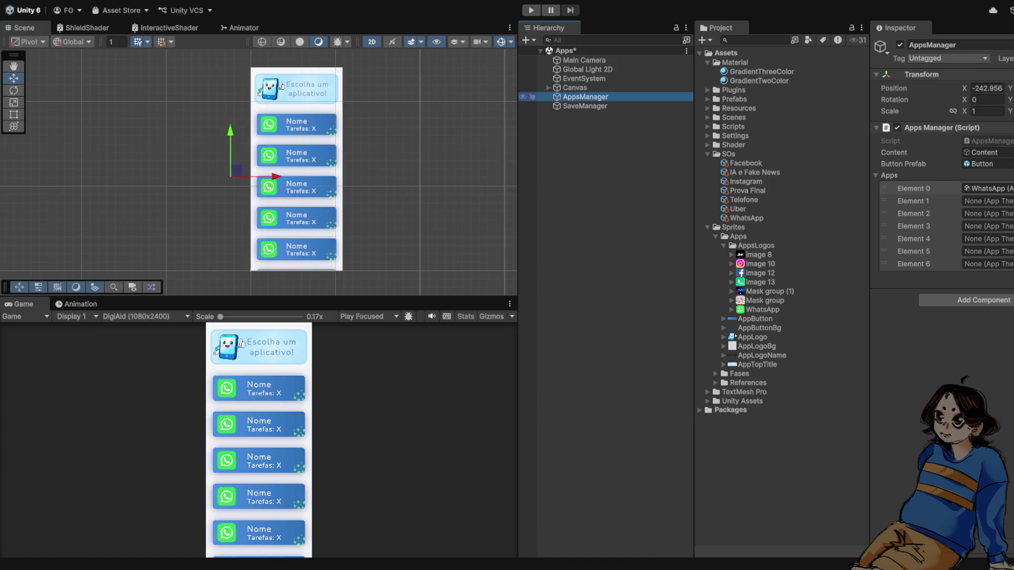
pyautogui.hotkey('ctrl', 's')
pyautogui.moveTo(746, 181)
pyautogui.mouseDown()
pyautogui.moveTo(983, 189)
pyautogui.moveTo(986, 200)
pyautogui.mouseUp()
pyautogui.click(746, 163)
pyautogui.moveTo(746, 163); pyautogui.dragTo(986, 214)
pyautogui.moveTo(738, 209)
pyautogui.mouseDown()
pyautogui.moveTo(982, 239)
pyautogui.moveTo(985, 226)
pyautogui.mouseUp()
pyautogui.click(743, 199)
pyautogui.moveTo(744, 199); pyautogui.dragTo(985, 238)
pyautogui.moveTo(747, 172); pyautogui.dragTo(985, 251)
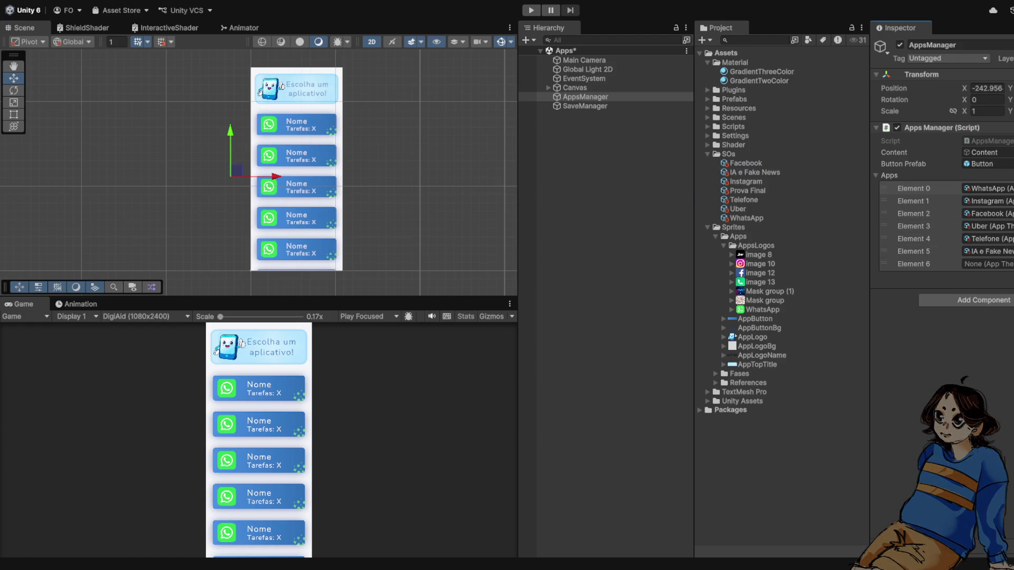
pyautogui.moveTo(748, 190)
pyautogui.mouseDown()
pyautogui.moveTo(898, 249)
pyautogui.moveTo(985, 264)
pyautogui.mouseUp()
pyautogui.click(914, 226)
pyautogui.hotkey('ctrl', 'p')
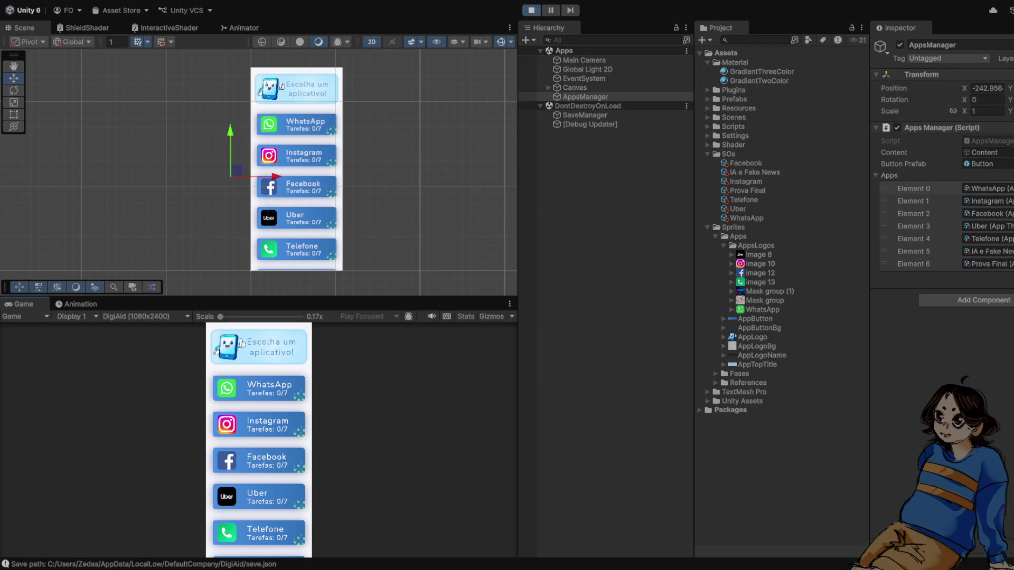
# Rerun Play mode to check the seven app buttons, stop it, and select the WhatsApp theme asset
pyautogui.hotkey('ctrl', 'p')
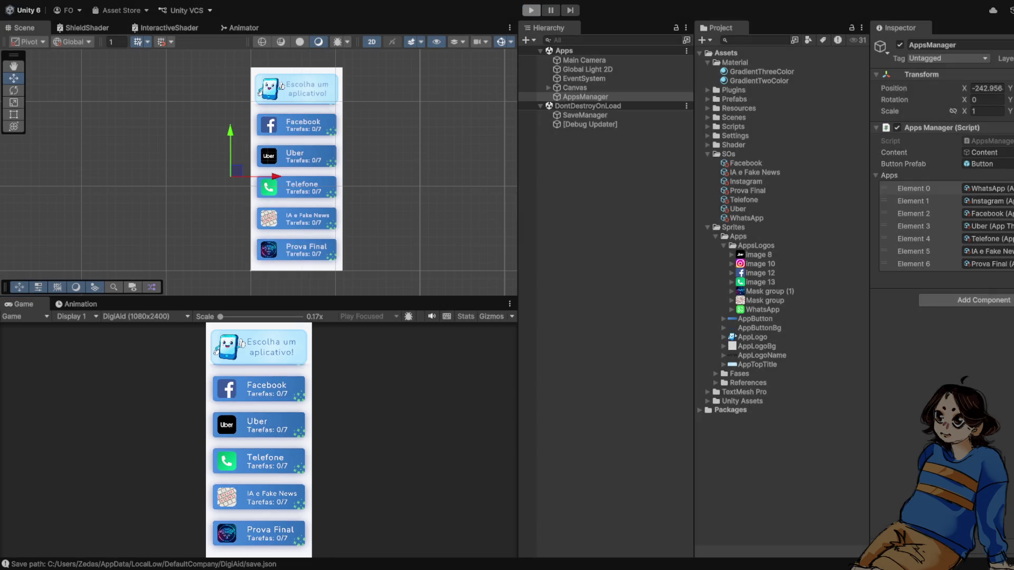
pyautogui.hotkey('ctrl', 'p')
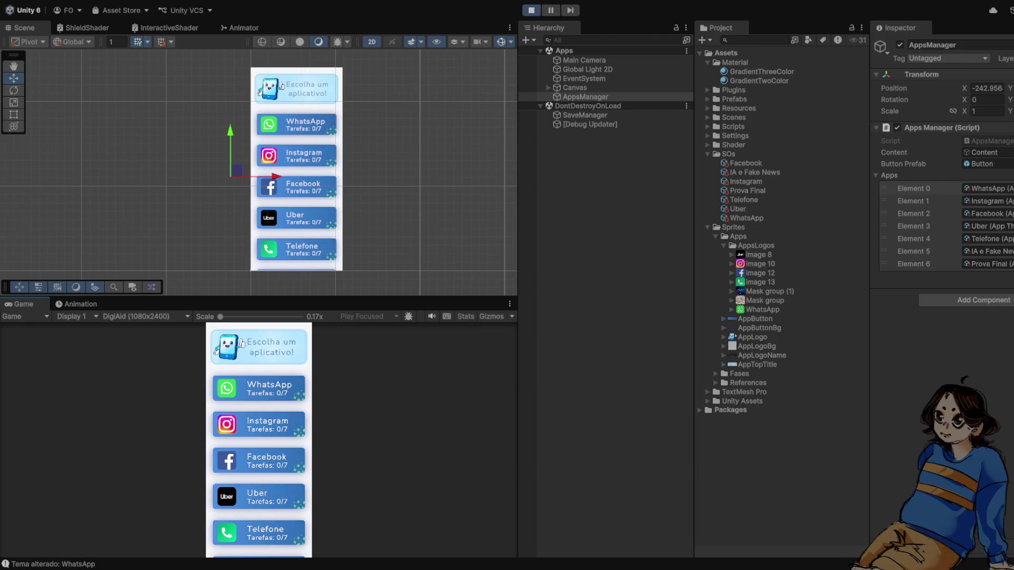
pyautogui.hotkey('ctrl', 'p')
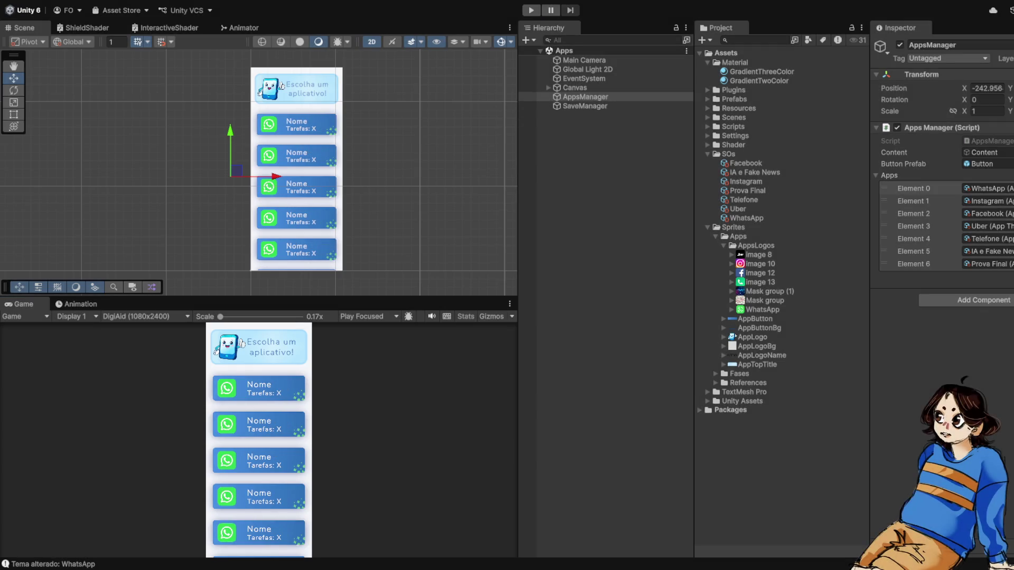
pyautogui.click(756, 245)
pyautogui.press('Left')
pyautogui.press('Left')
pyautogui.press('Left')
pyautogui.press('Left')
pyautogui.press('Up')
pyautogui.press('Up')
pyautogui.press('Down')
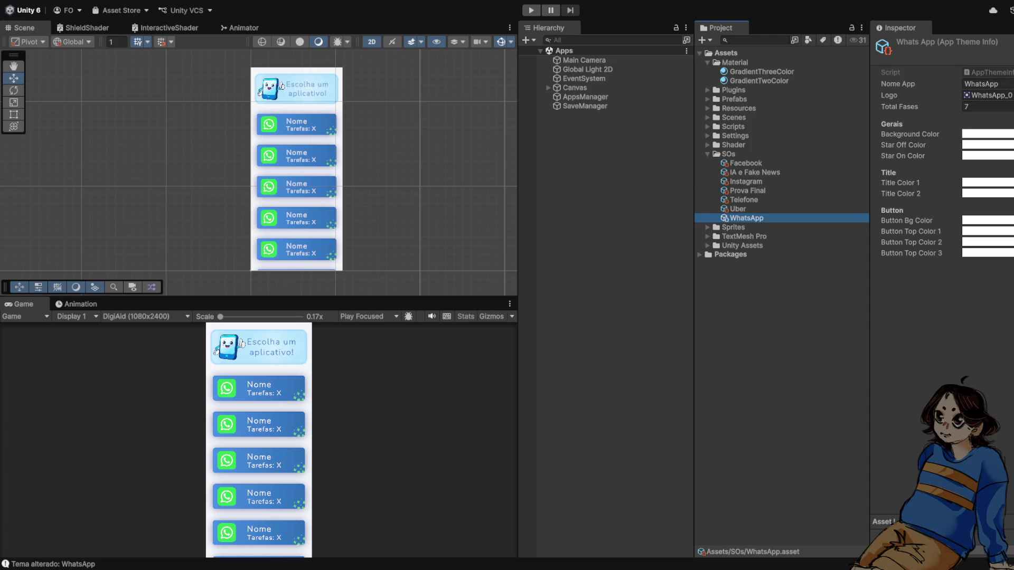
# Set green shades for Background, Star Off/On and Title Colors 1–2 in the WhatsApp theme
pyautogui.click(909, 135)
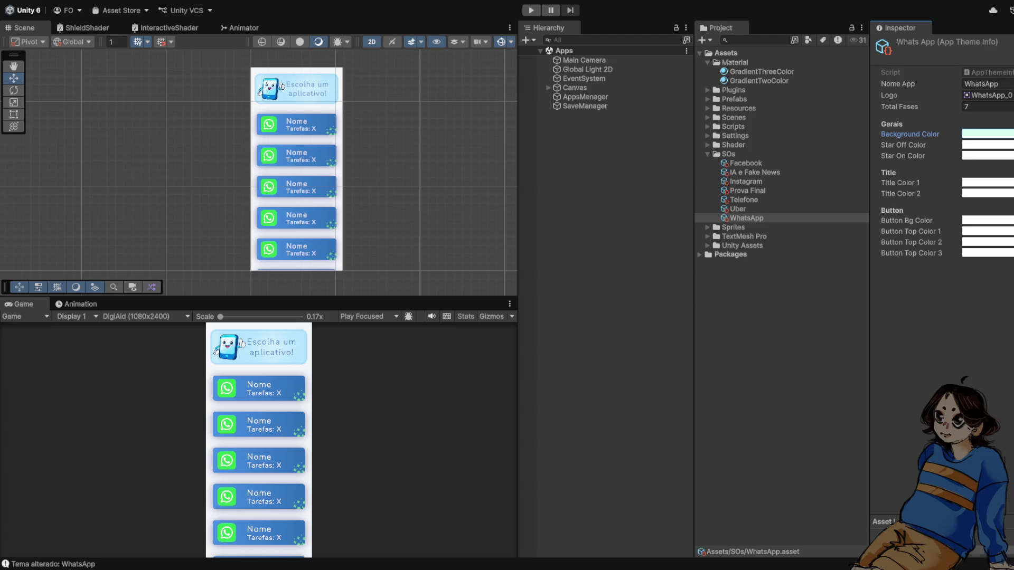
pyautogui.click(904, 145)
pyautogui.hotkey('ctrl', 'v')
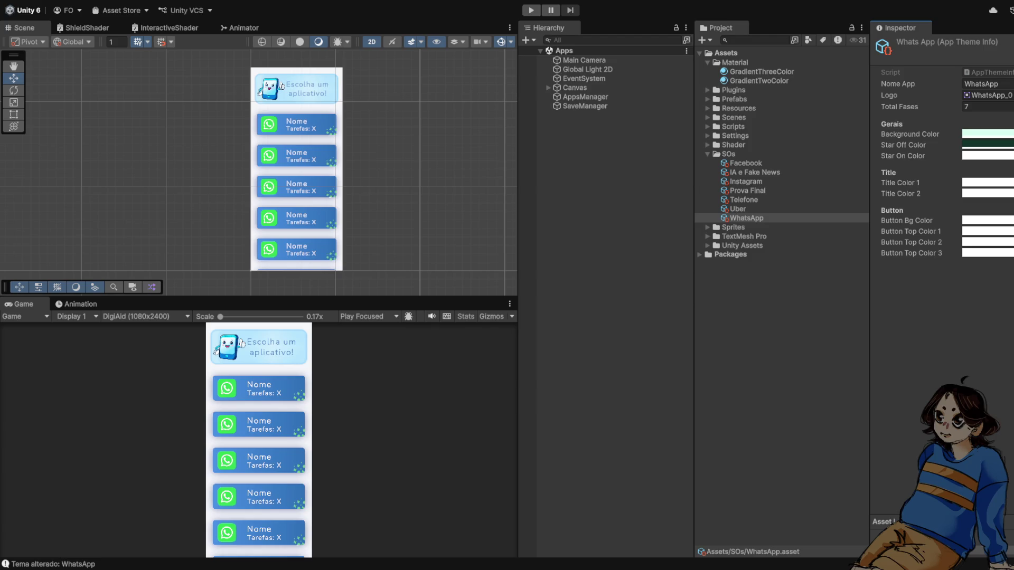
pyautogui.click(904, 156)
pyautogui.hotkey('ctrl', 'v')
pyautogui.click(900, 183)
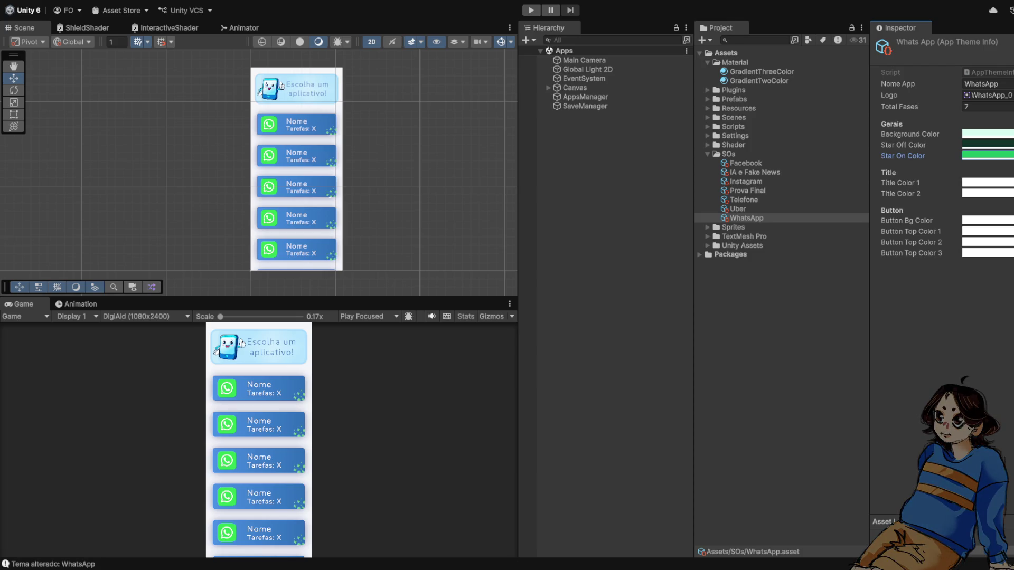
pyautogui.hotkey('ctrl', 'v')
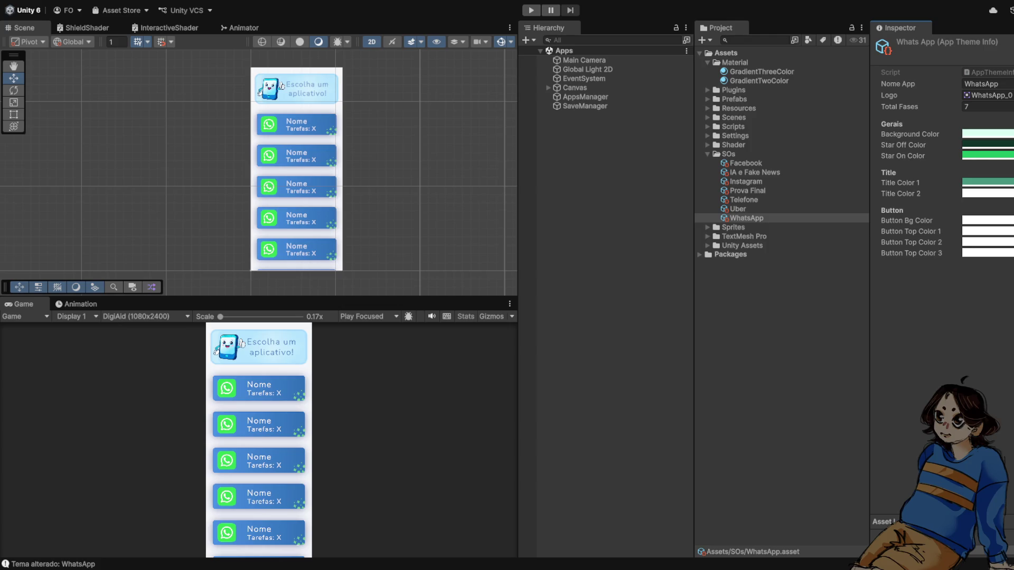
pyautogui.click(900, 194)
pyautogui.hotkey('ctrl', 'v')
# Set Button Bg and Button Top Color 1 dark green, and Button Top Colors 2–3 green
pyautogui.click(907, 221)
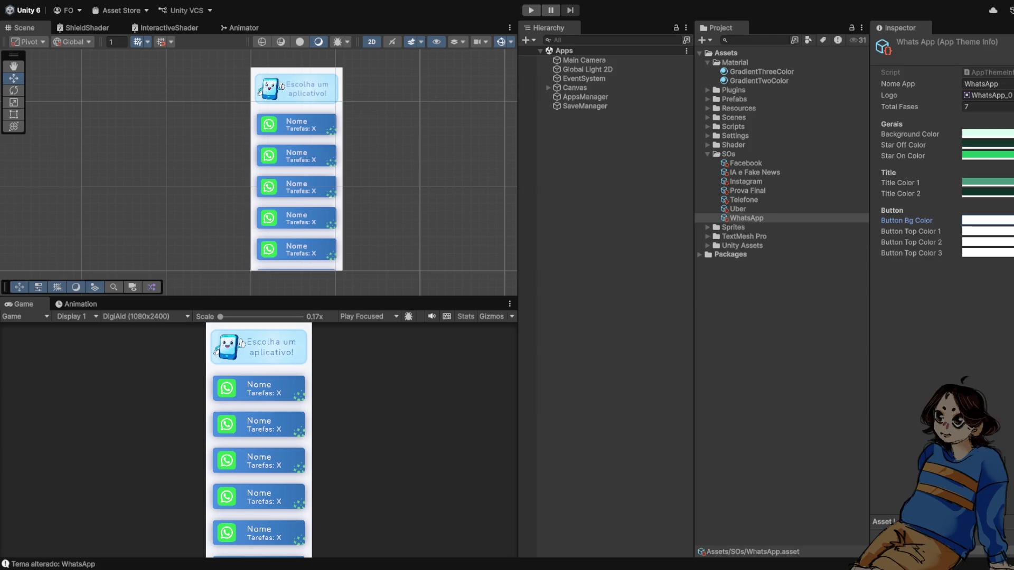
pyautogui.hotkey('ctrl', 'v')
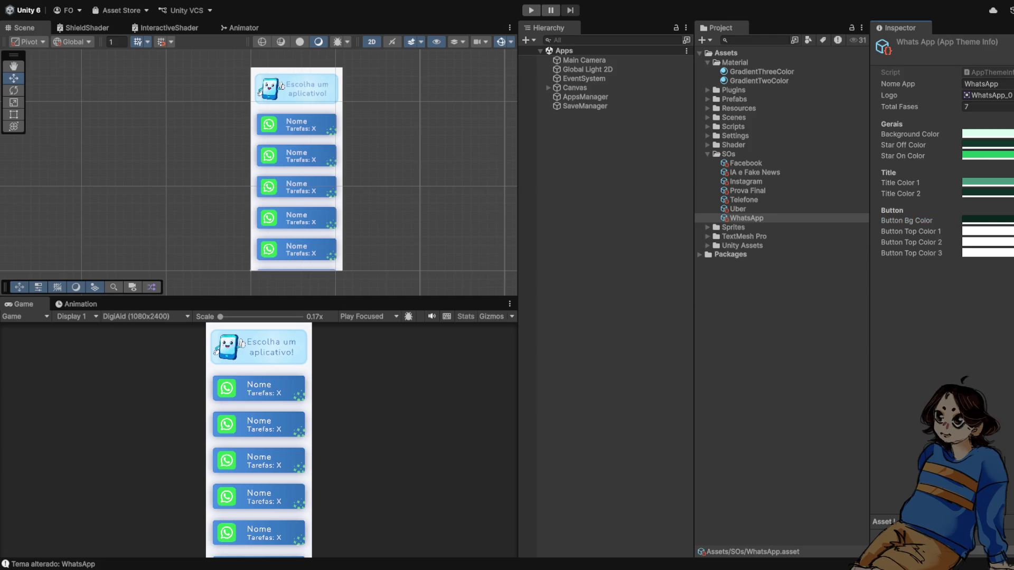
pyautogui.click(911, 232)
pyautogui.hotkey('ctrl', 'v')
pyautogui.click(911, 242)
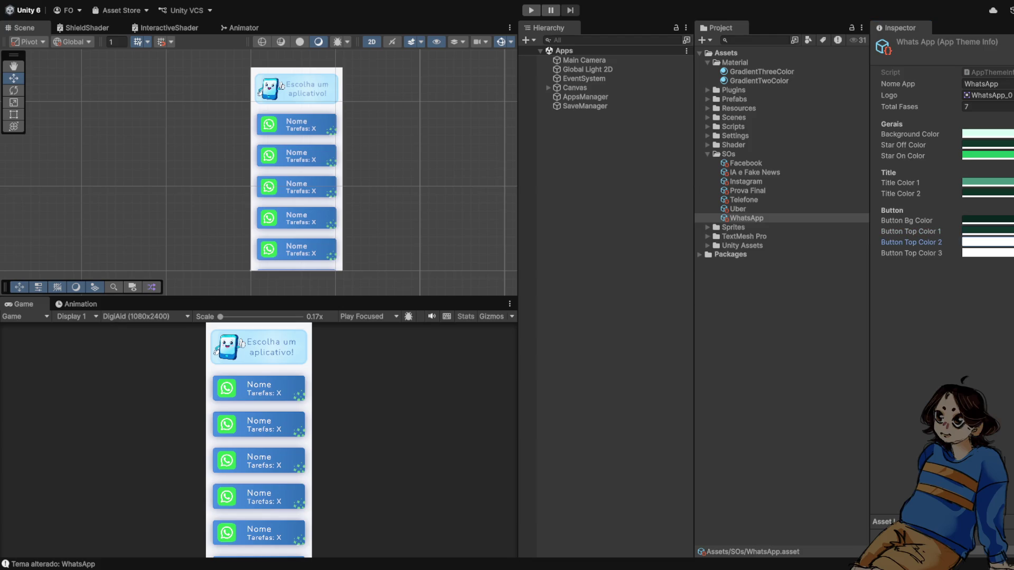
pyautogui.hotkey('ctrl', 'v')
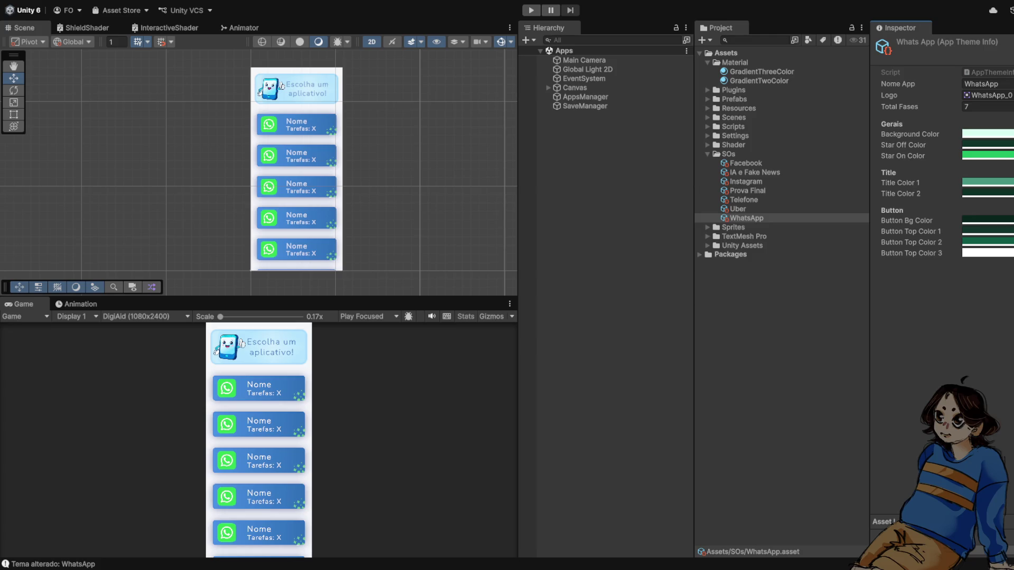
pyautogui.click(911, 253)
pyautogui.hotkey('ctrl', 'v')
pyautogui.scroll(-2, 404, 179)
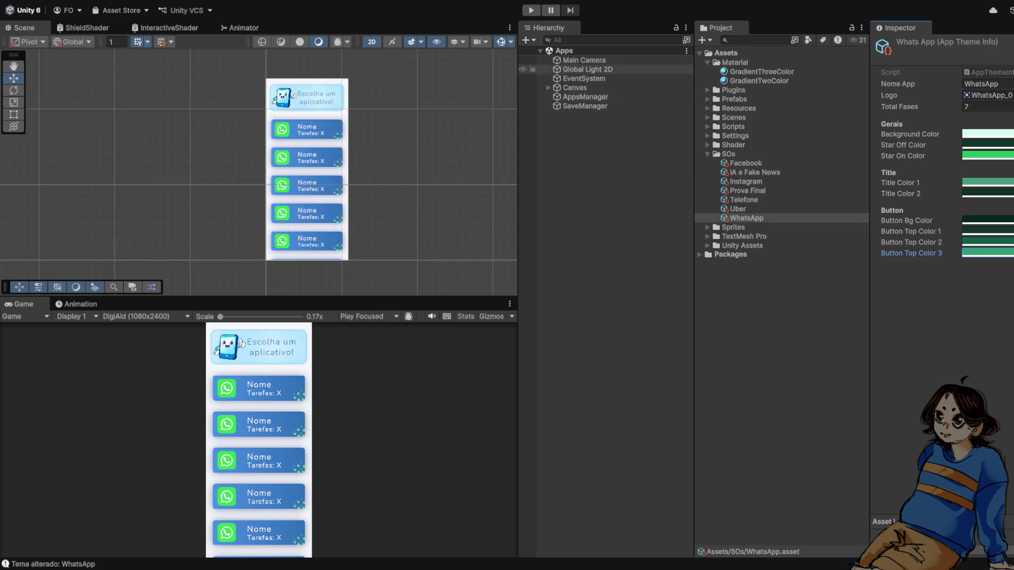
# Open the Fases scene from the Scenes folder and expand its Canvas in the Hierarchy
pyautogui.click(708, 154)
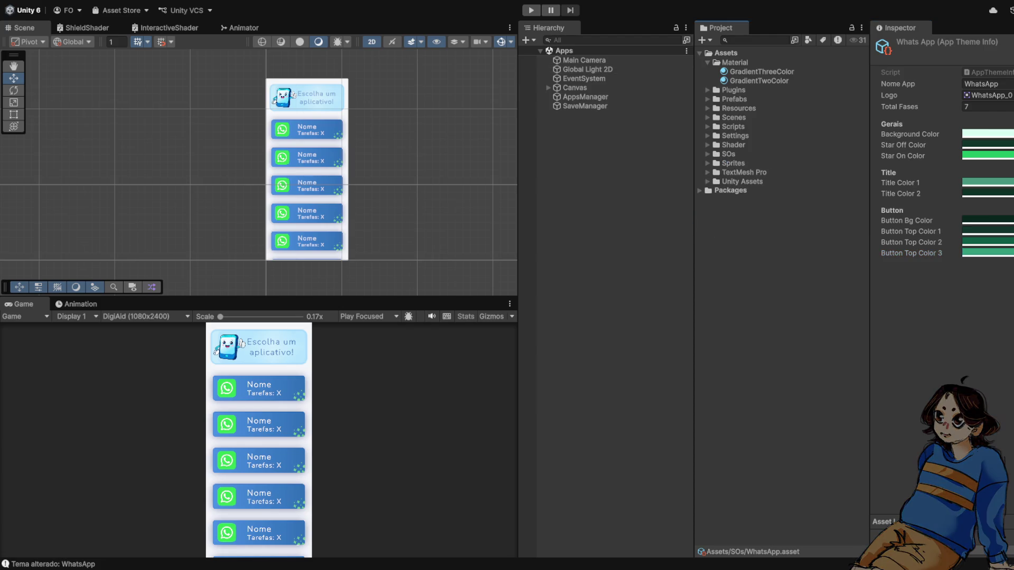
pyautogui.click(708, 63)
pyautogui.click(708, 108)
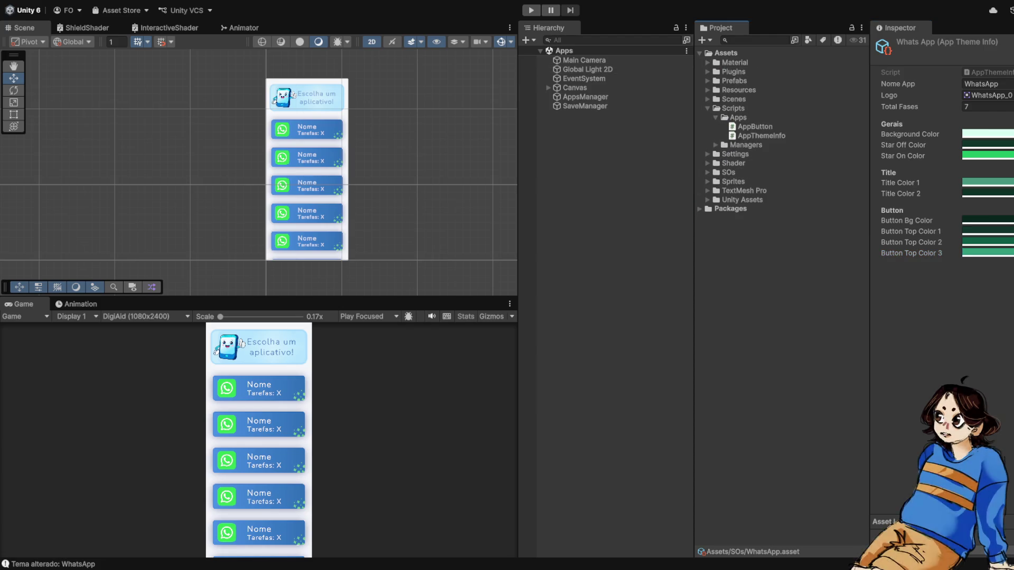
pyautogui.click(707, 108)
pyautogui.click(708, 99)
pyautogui.click(748, 126)
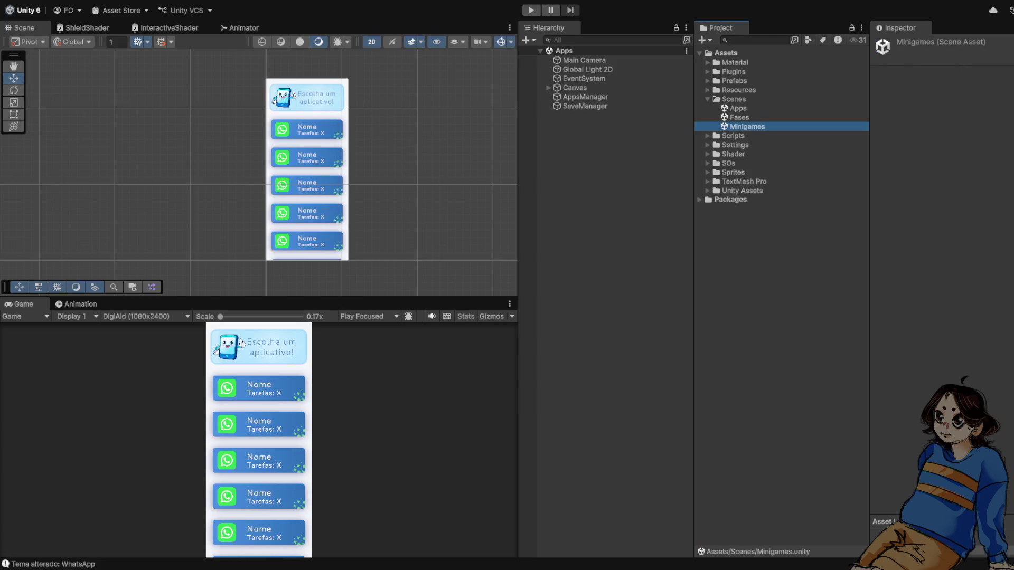
pyautogui.click(740, 117)
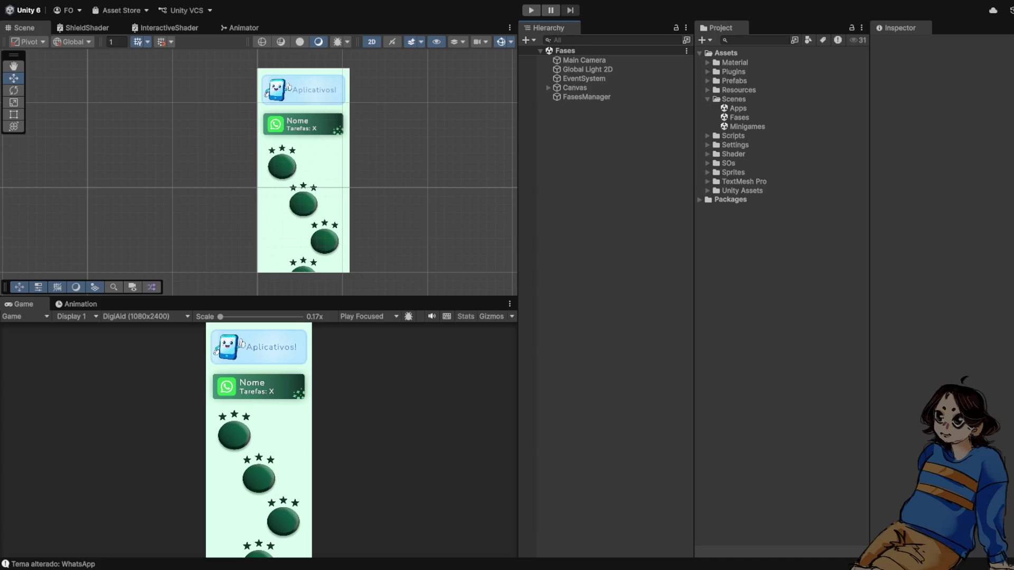
pyautogui.click(549, 87)
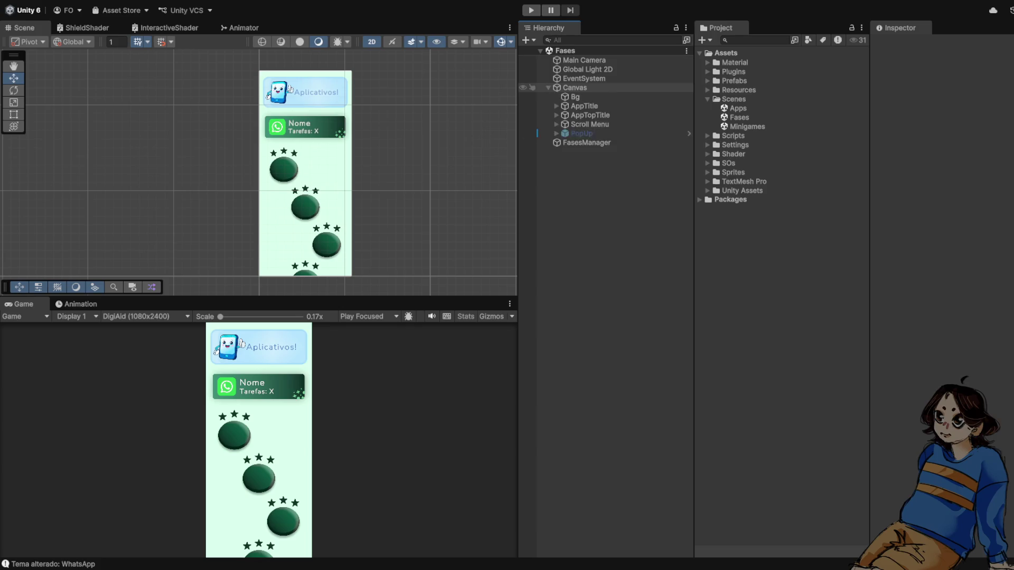
# Reveal the containers under Canvas > Scroll Menu > Content and drag LevelButtonContainer into Prefabs/Fases as a prefab
pyautogui.click(549, 88)
pyautogui.click(586, 97)
pyautogui.scroll(2, 327, 186)
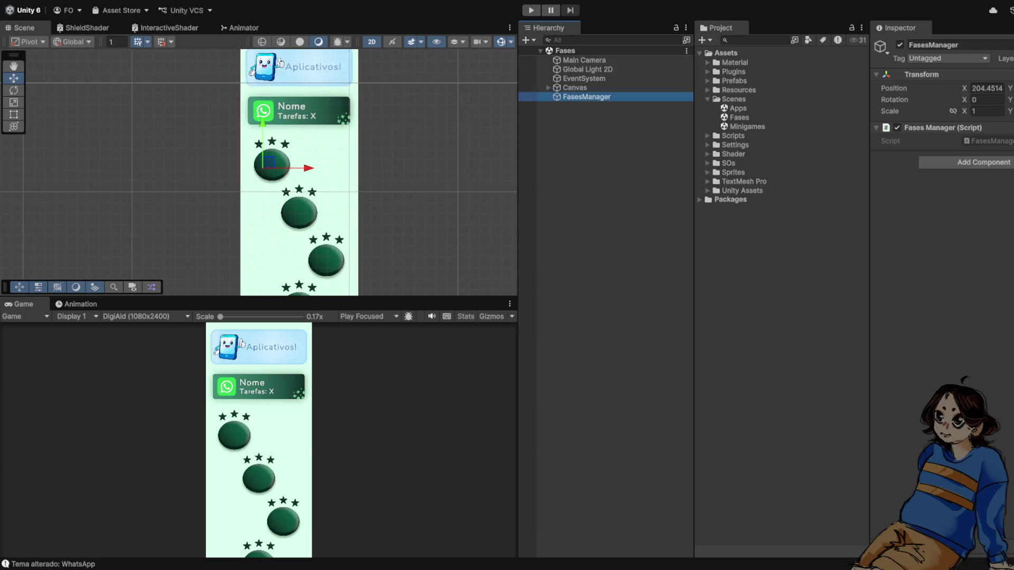
pyautogui.scroll(2, 335, 191)
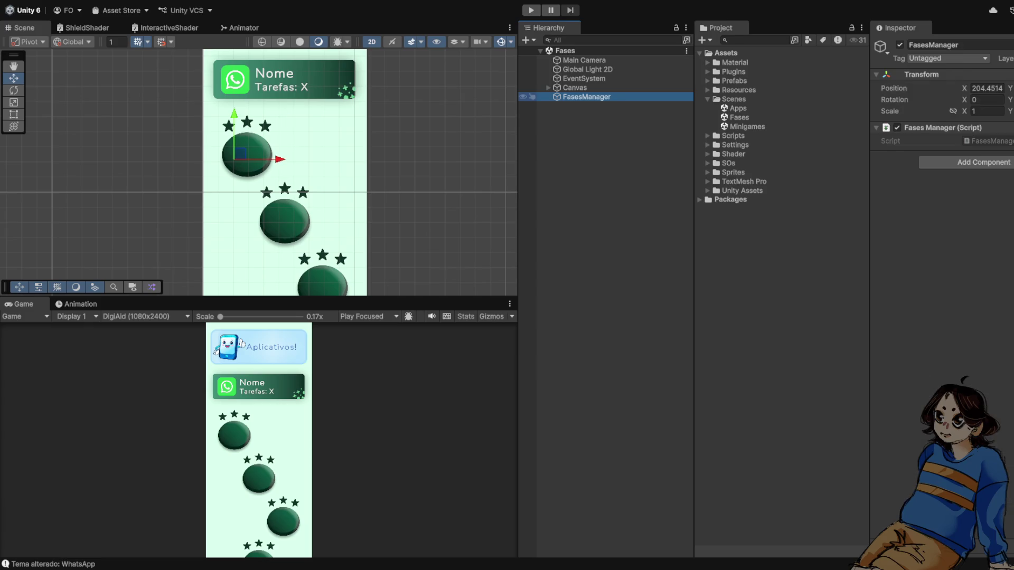
pyautogui.click(548, 87)
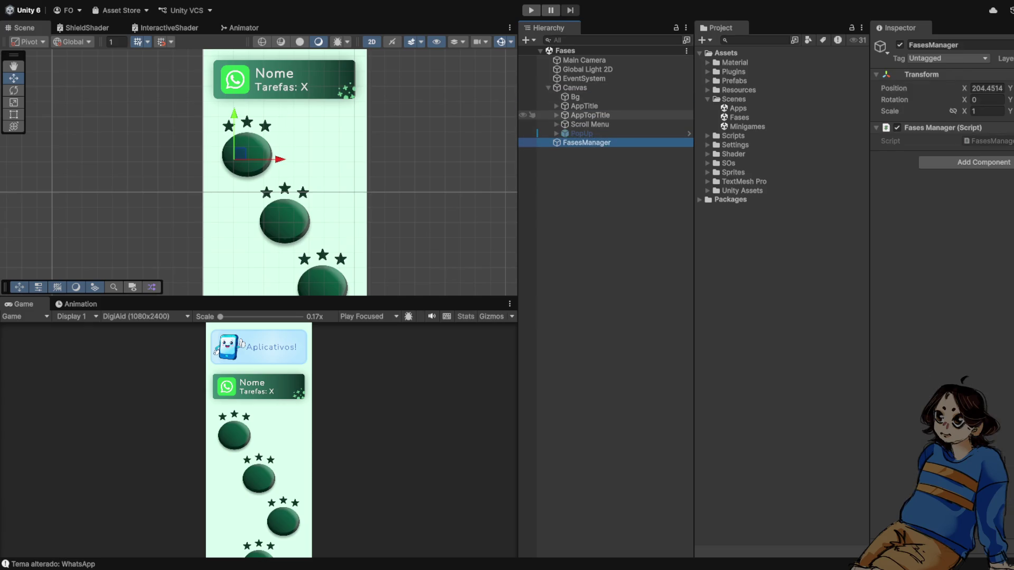
pyautogui.click(556, 124)
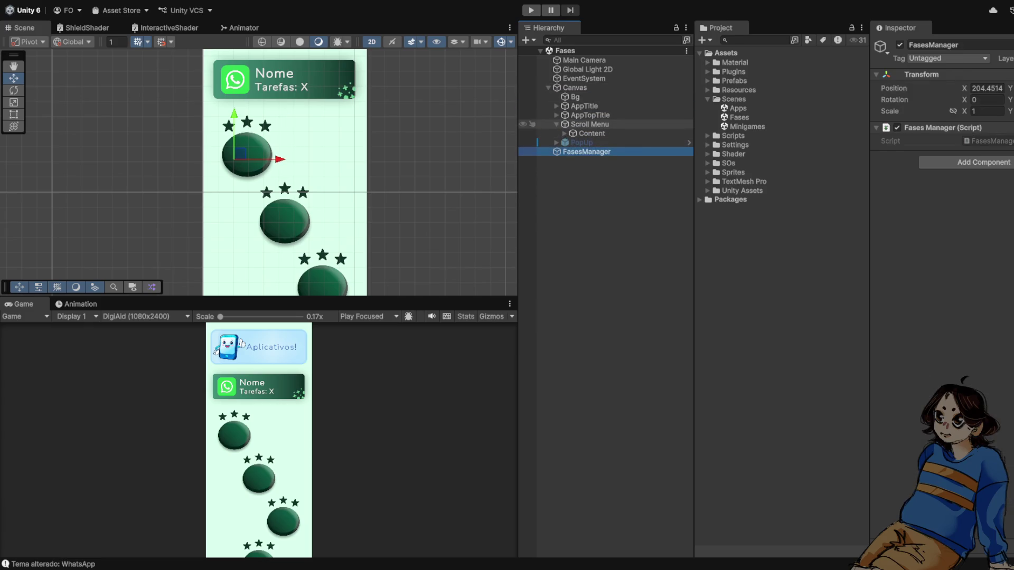
pyautogui.click(565, 134)
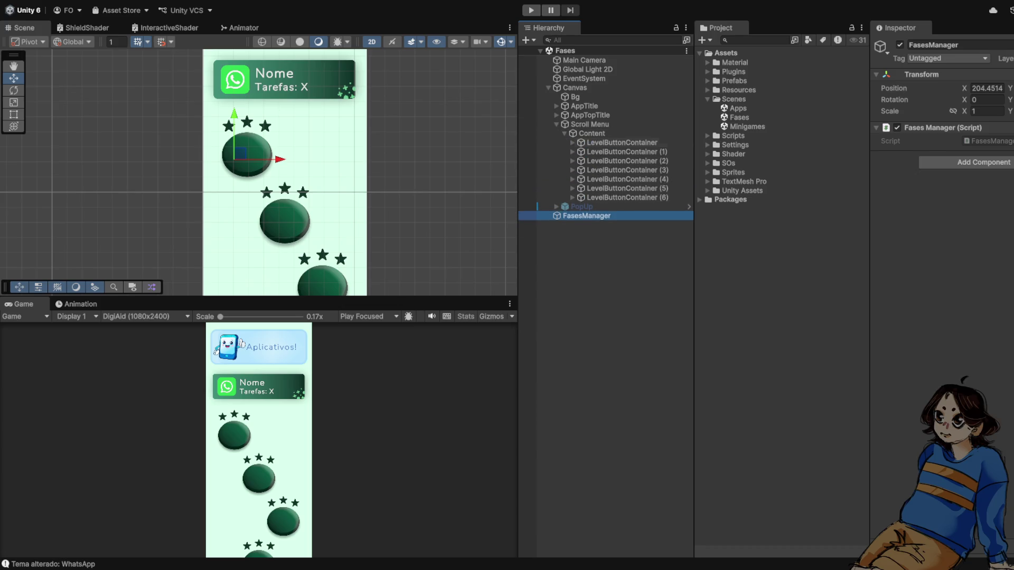
pyautogui.click(707, 99)
pyautogui.click(707, 81)
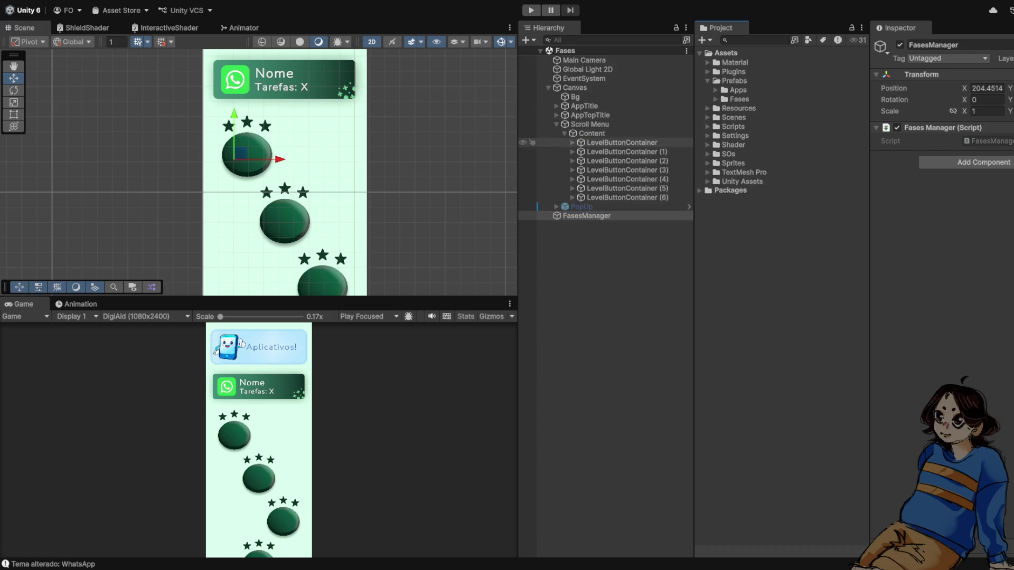
pyautogui.click(715, 99)
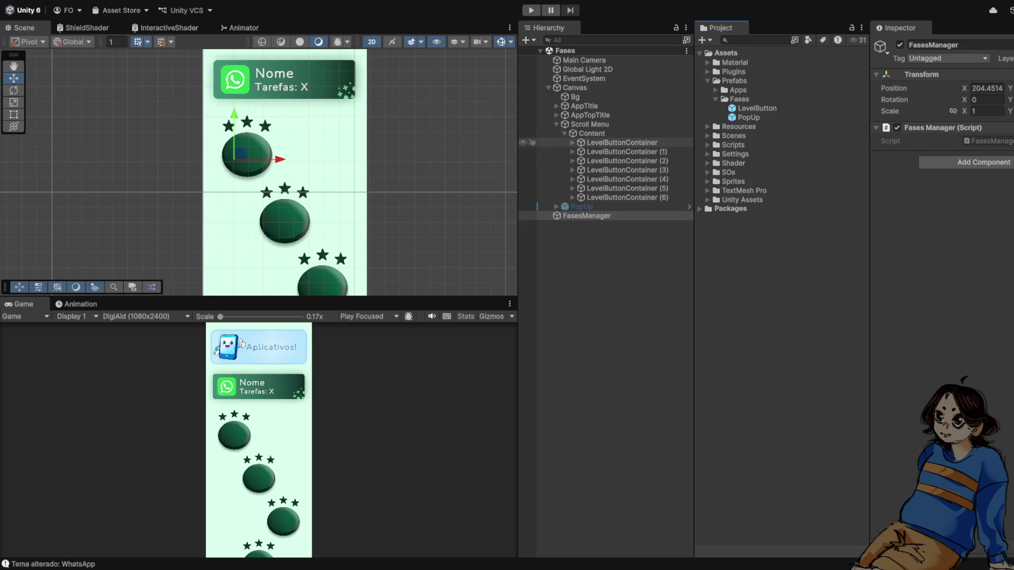
pyautogui.moveTo(622, 142); pyautogui.dragTo(739, 101)
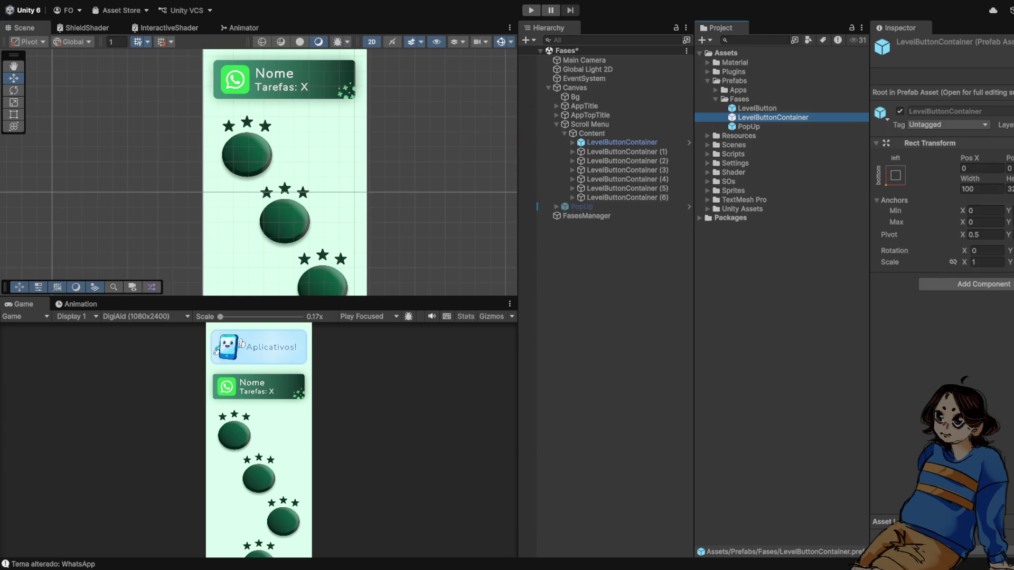
# Delete the old LevelButtonContainer copies (1) through (6) from the Hierarchy
pyautogui.click(715, 99)
pyautogui.click(622, 142)
pyautogui.press('Down')
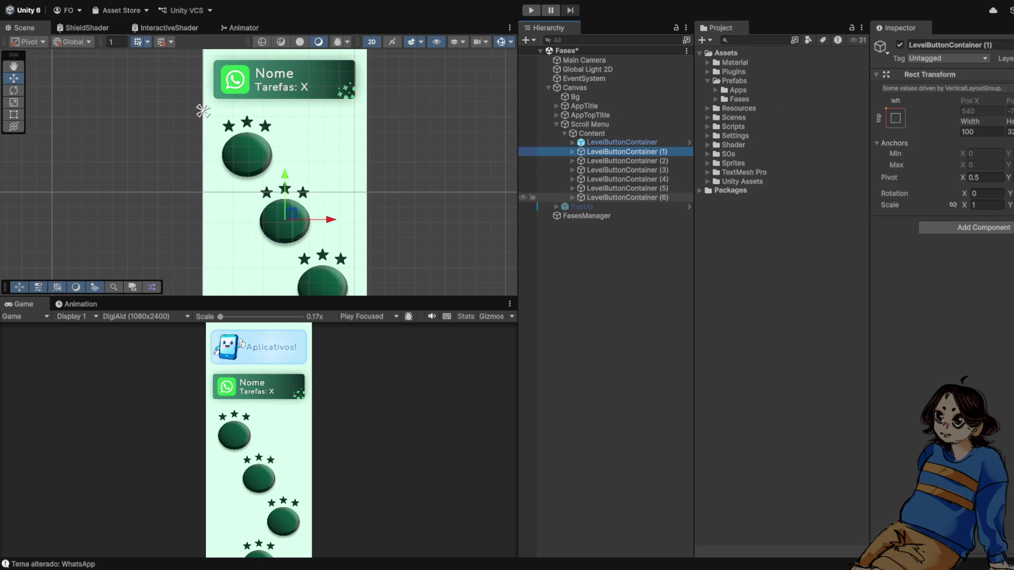
pyautogui.hotkey('shift', 'Down')
pyautogui.hotkey('shift', 'Down')
pyautogui.hotkey('shift', 'Down')
pyautogui.press('Delete')
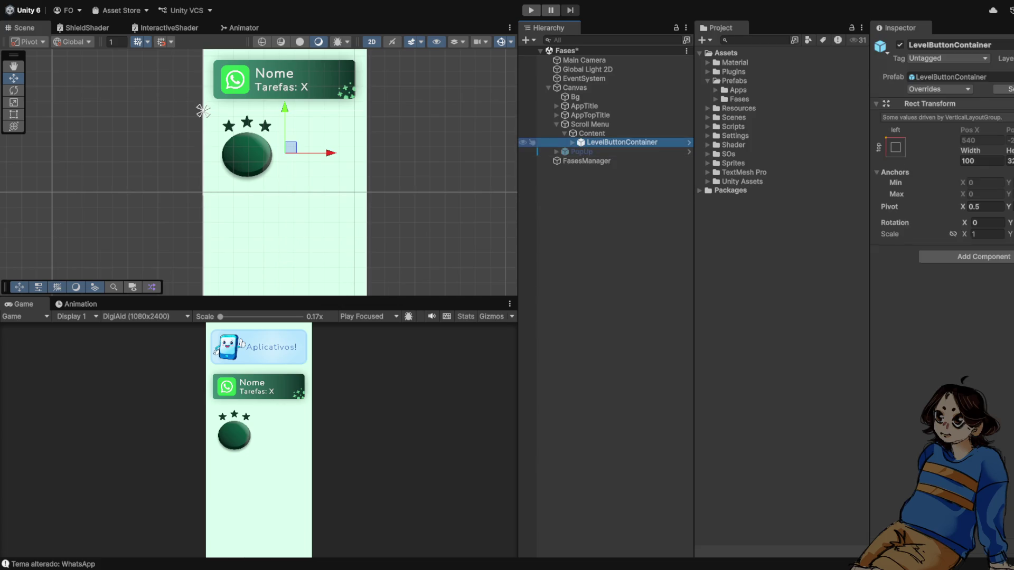
# Duplicate the prefab LevelButtonContainer to make new container copies
pyautogui.scroll(-2, 342, 99)
pyautogui.hotkey('ctrl', 'd')
pyautogui.hotkey('ctrl', 'd')
pyautogui.hotkey('ctrl', 'd')
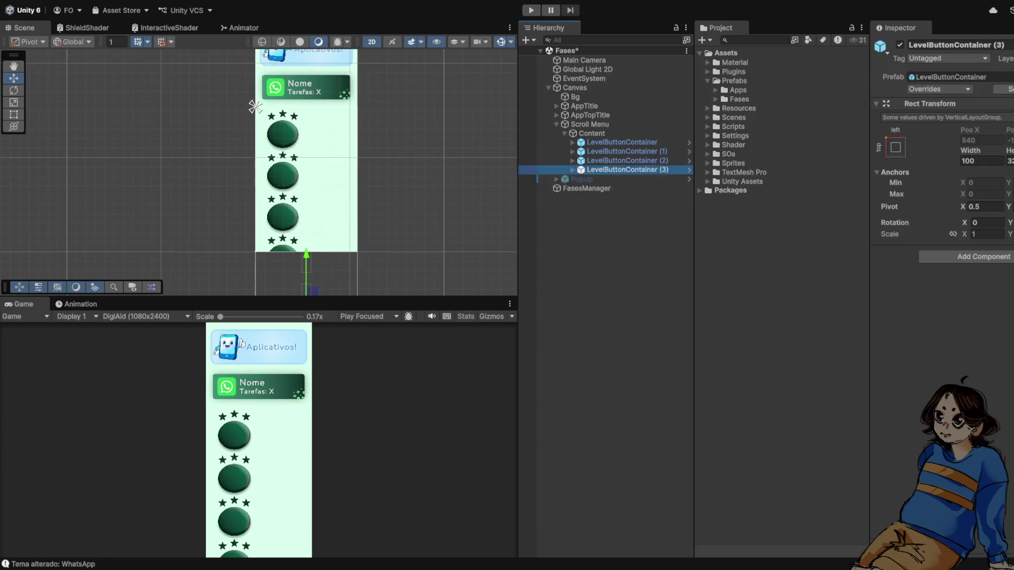
pyautogui.hotkey('ctrl', 'd')
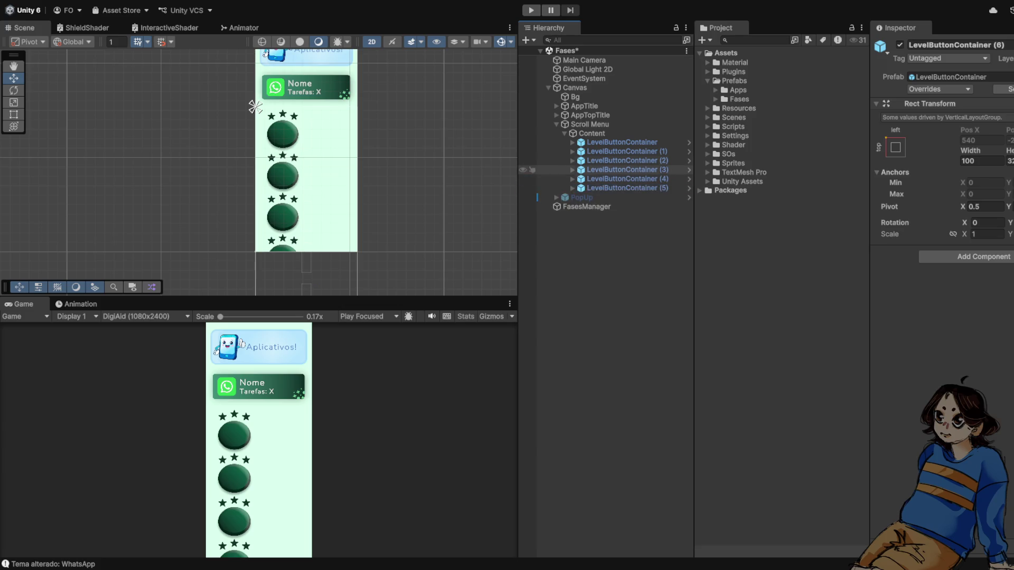
pyautogui.hotkey('ctrl', 'd')
# Set the LevelButton Pos X to 0 in container (1) and 250 in container (2)
pyautogui.press('Up')
pyautogui.press('Up')
pyautogui.press('Up')
pyautogui.press('Right')
pyautogui.press('Down')
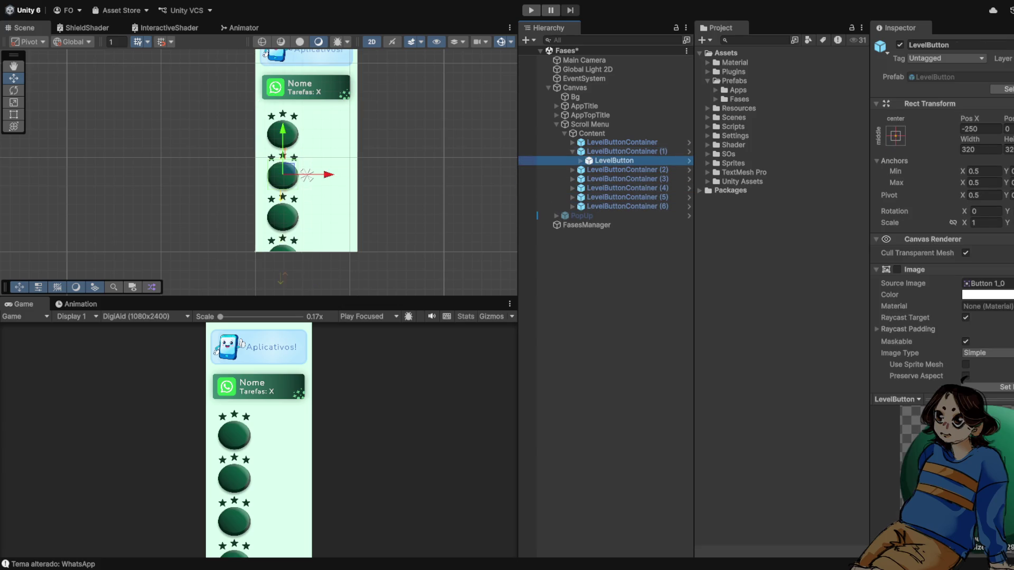
pyautogui.click(980, 128)
pyautogui.write('0')
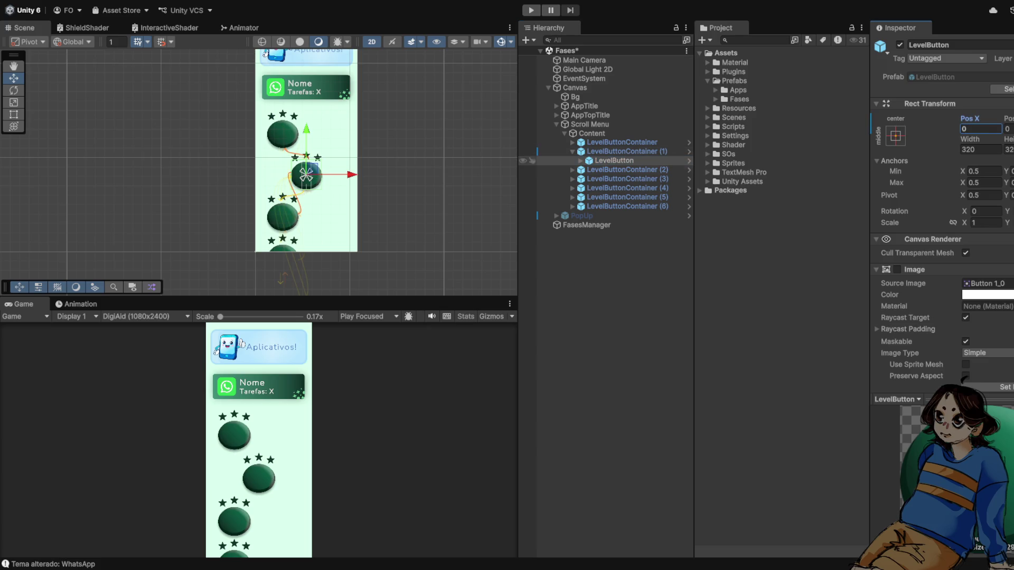
pyautogui.click(627, 169)
pyautogui.press('Right')
pyautogui.press('Down')
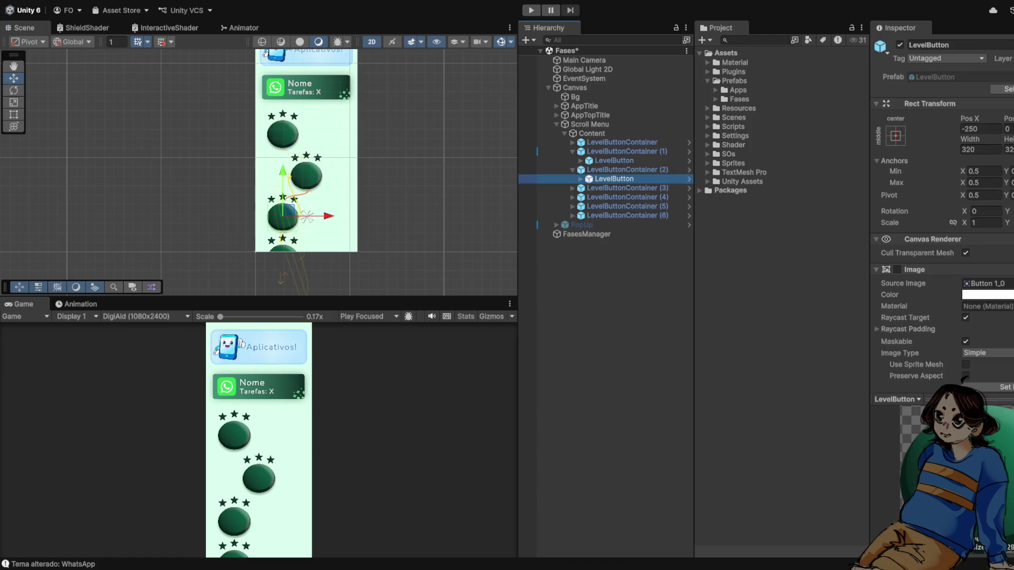
pyautogui.click(307, 216)
pyautogui.write('250')
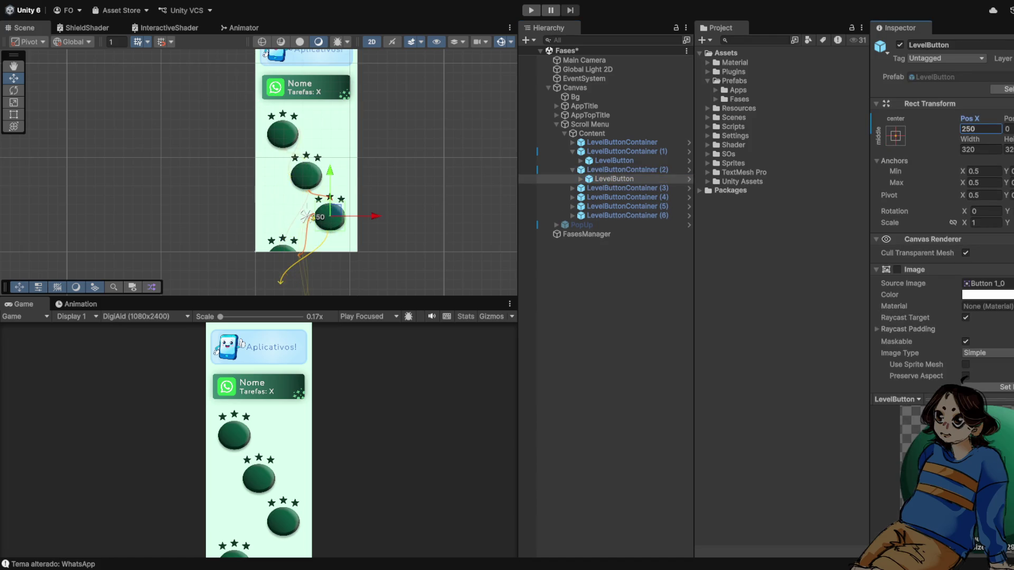
# Set LevelButton Pos X to 0 in container (3) and 250 in container (6), then play-test
pyautogui.click(627, 188)
pyautogui.press('Right')
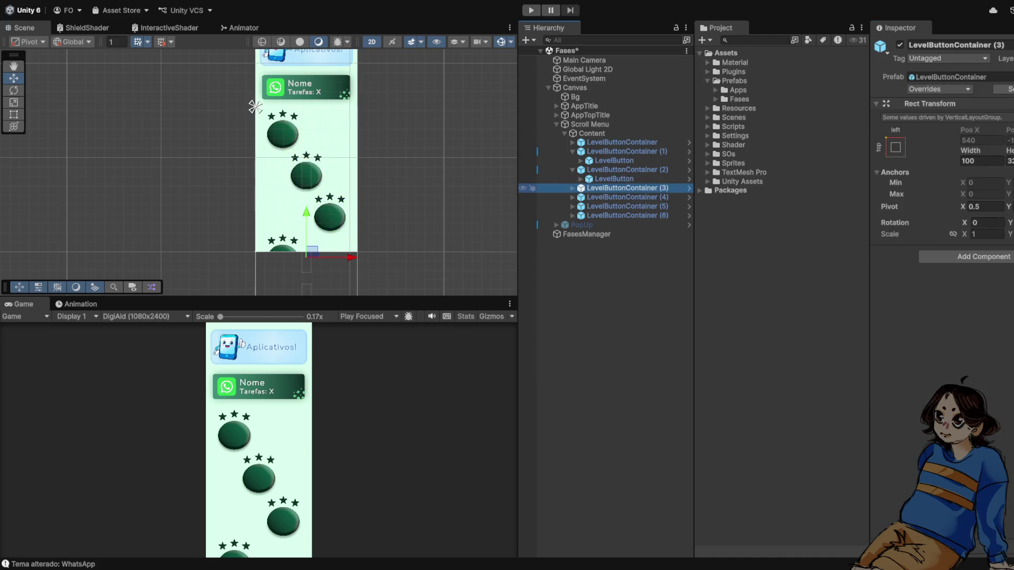
pyautogui.press('Down')
pyautogui.click(306, 258)
pyautogui.write('0')
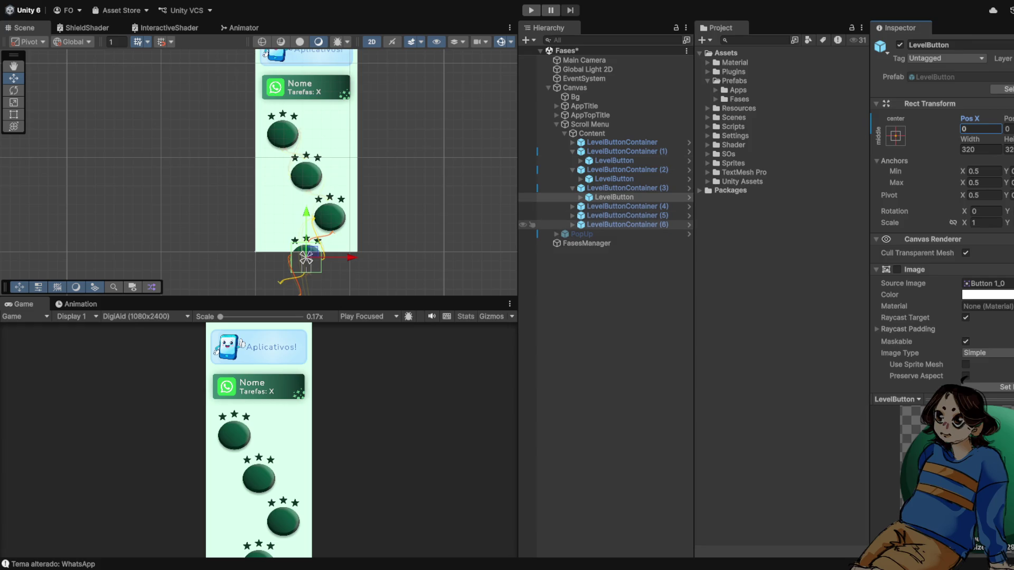
pyautogui.click(572, 225)
pyautogui.click(614, 233)
pyautogui.click(979, 129)
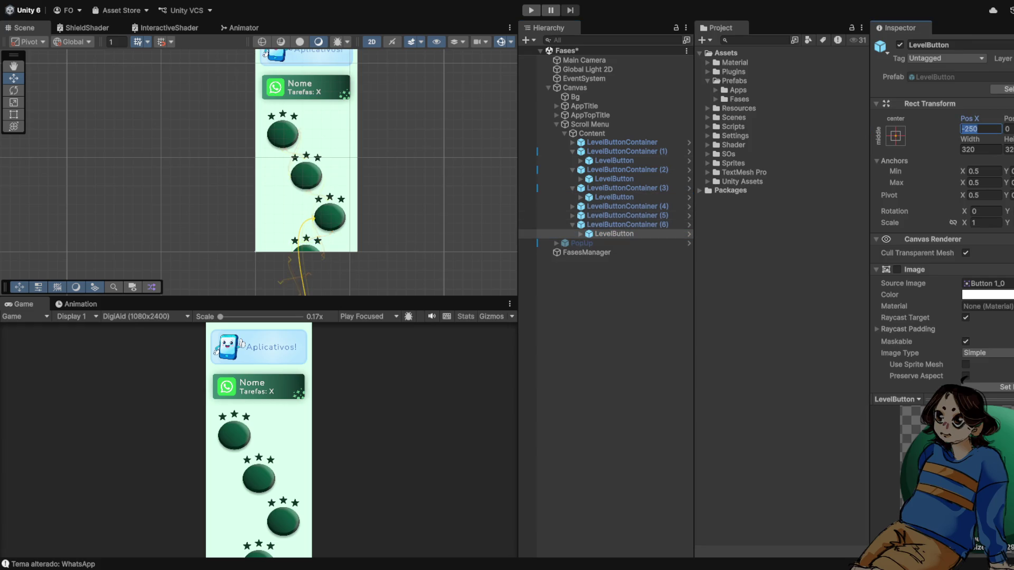
pyautogui.write('250f')
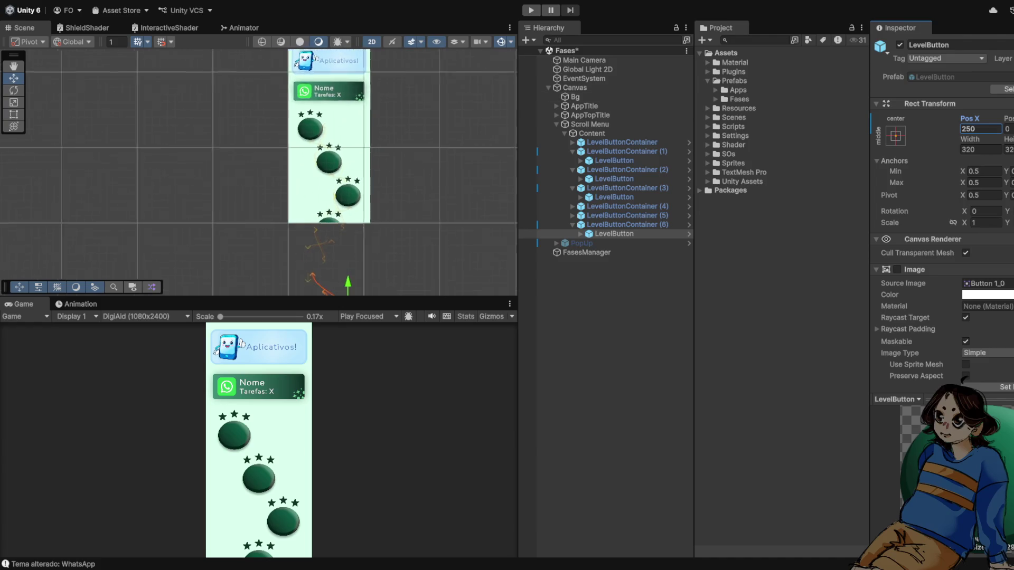
pyautogui.hotkey('ctrl', 'p')
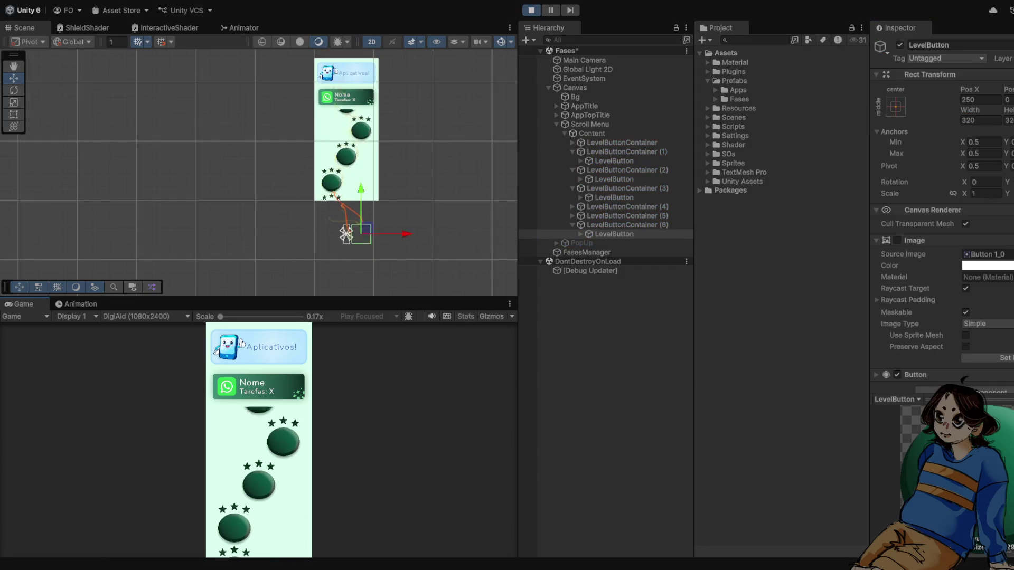
# Set the LevelButton in LevelButtonContainer (5) to Pos X 0 and play-test the zigzag path
pyautogui.hotkey('ctrl', 'p')
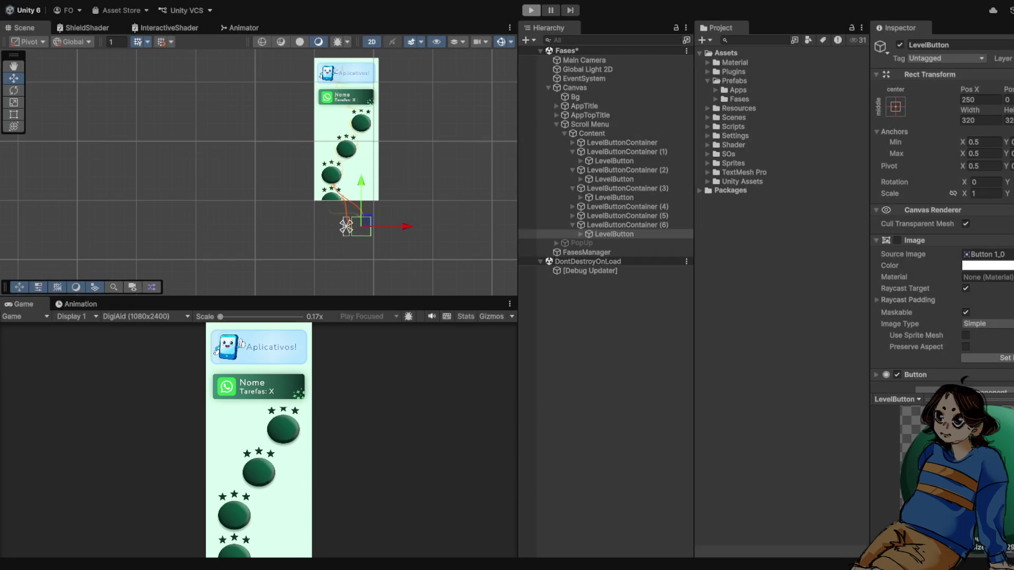
pyautogui.click(627, 225)
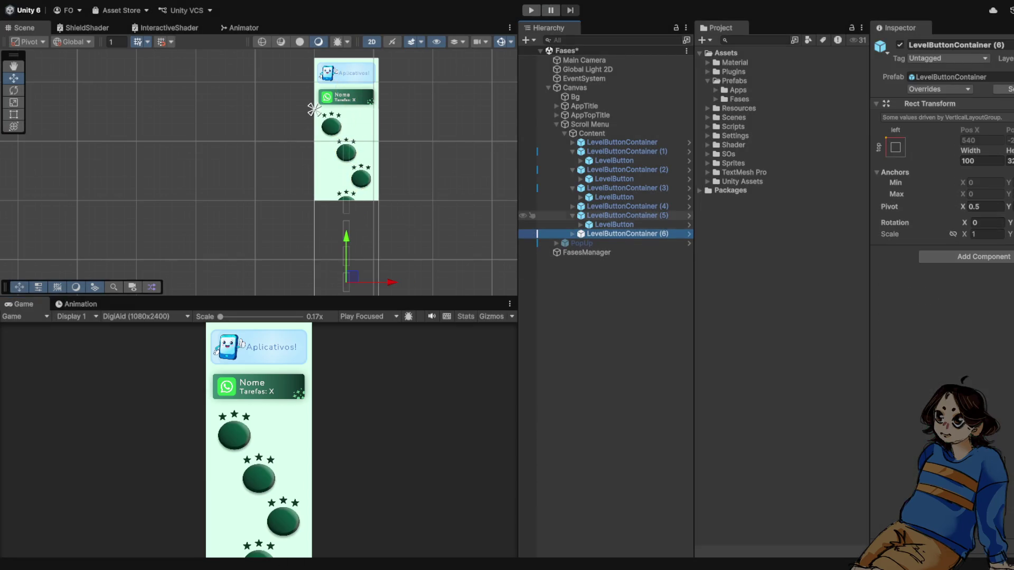
pyautogui.click(345, 255)
pyautogui.write('0')
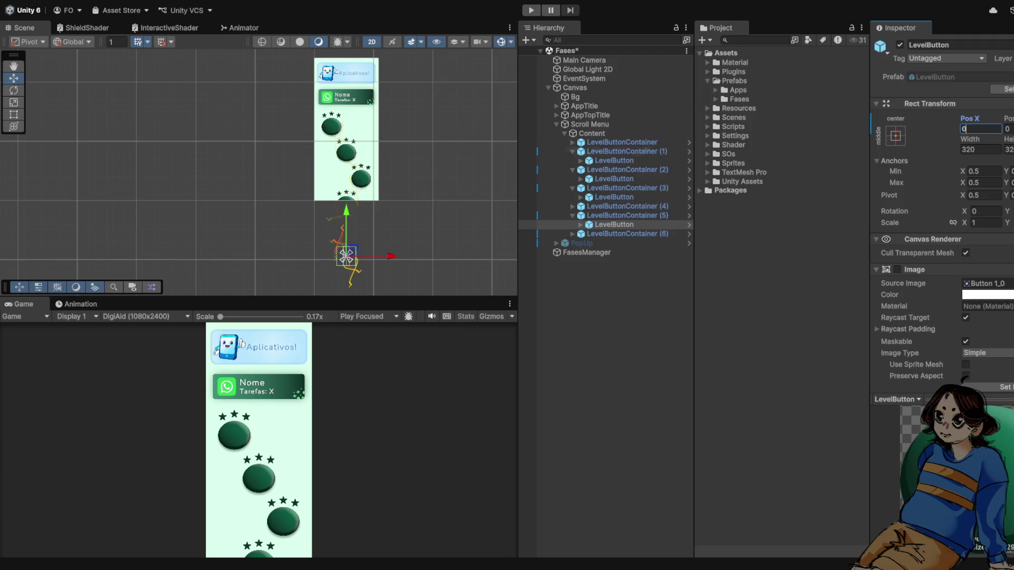
pyautogui.hotkey('ctrl', 'p')
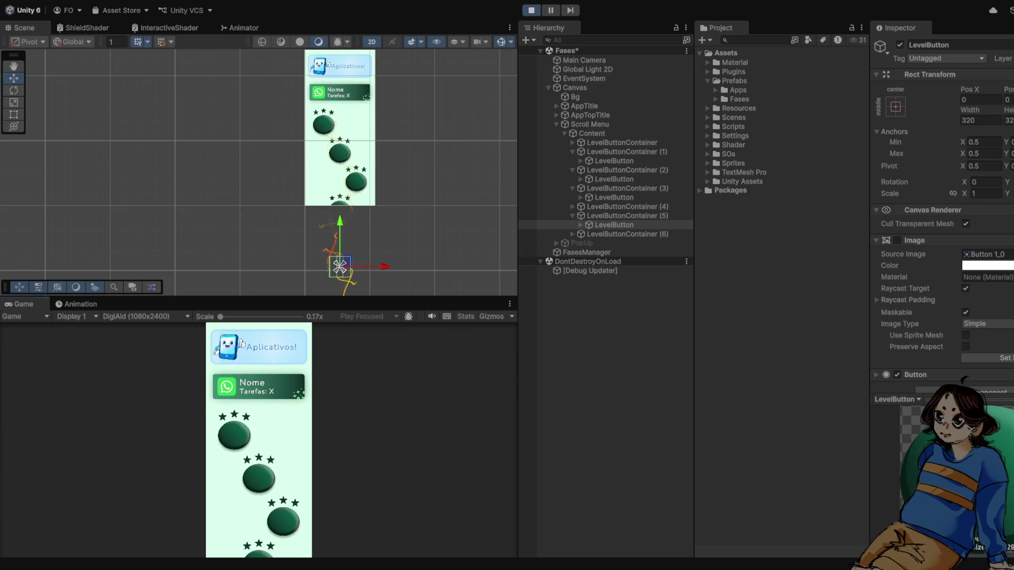
pyautogui.hotkey('ctrl', 'p')
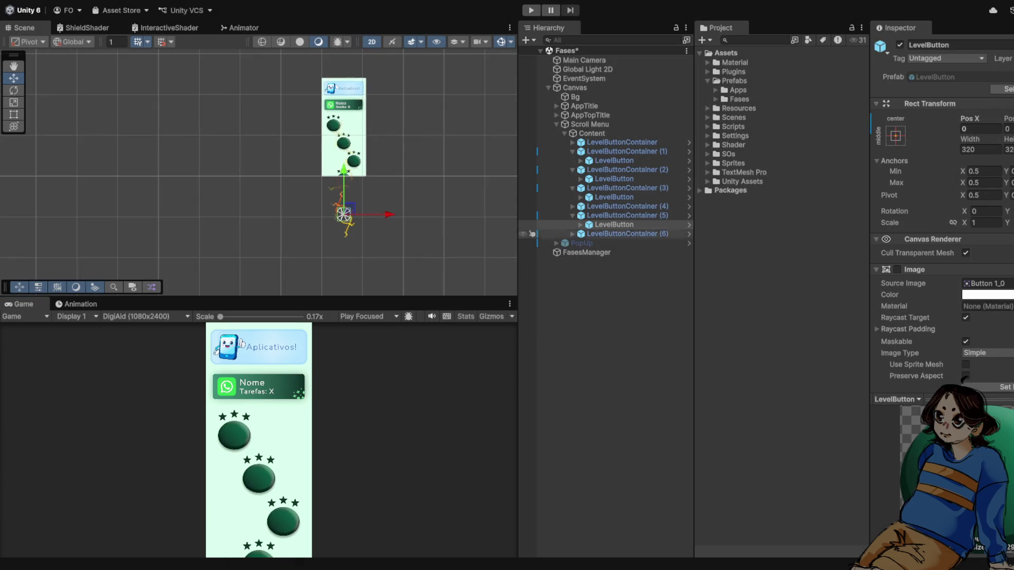
# Collapse LevelButtonContainers (5), (3), (2) and (1) in the Hierarchy
pyautogui.click(572, 215)
pyautogui.click(572, 188)
pyautogui.click(573, 169)
pyautogui.click(572, 151)
pyautogui.scroll(3, 335, 66)
pyautogui.scroll(2, 369, 173)
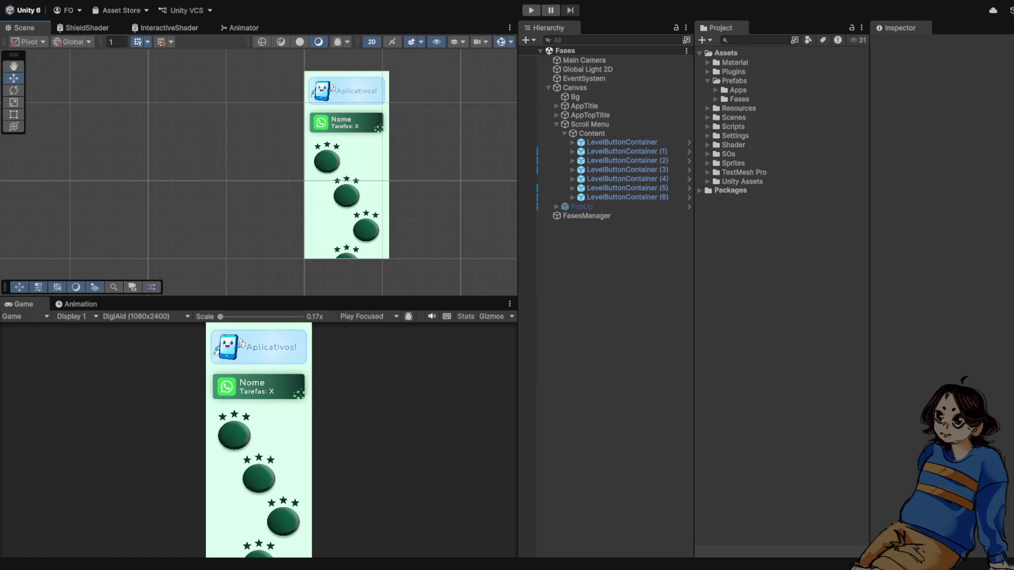
pyautogui.scroll(-1, 347, 187)
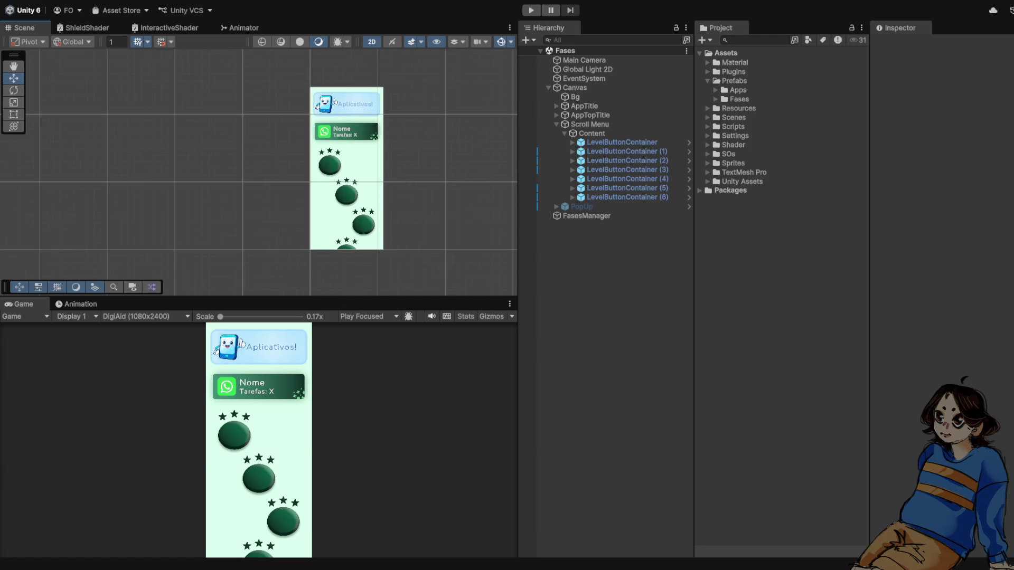
pyautogui.scroll(2, 387, 176)
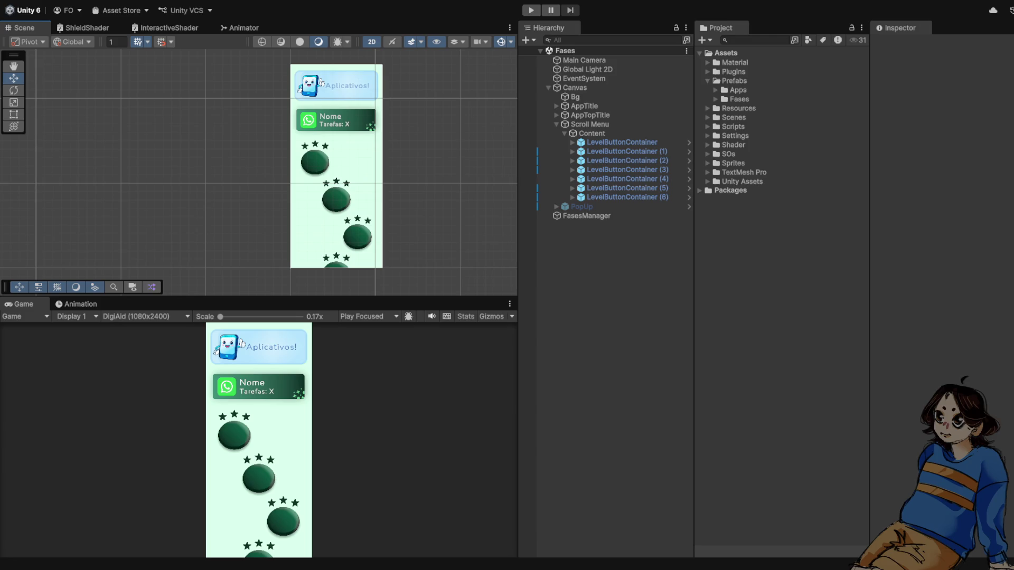
pyautogui.scroll(-2, 365, 190)
pyautogui.scroll(3, 364, 191)
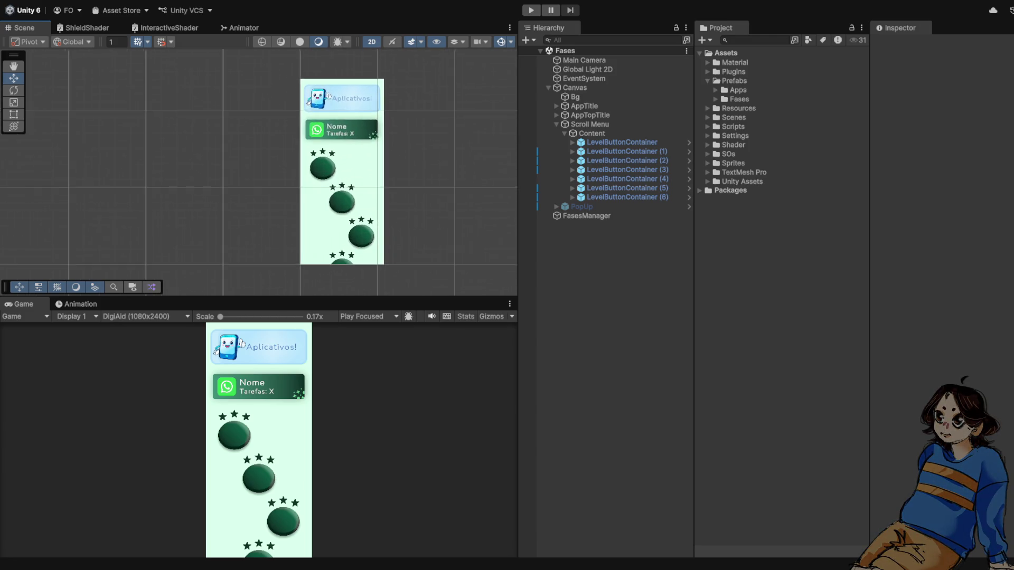
pyautogui.moveTo(365, 190); pyautogui.dragTo(347, 195)
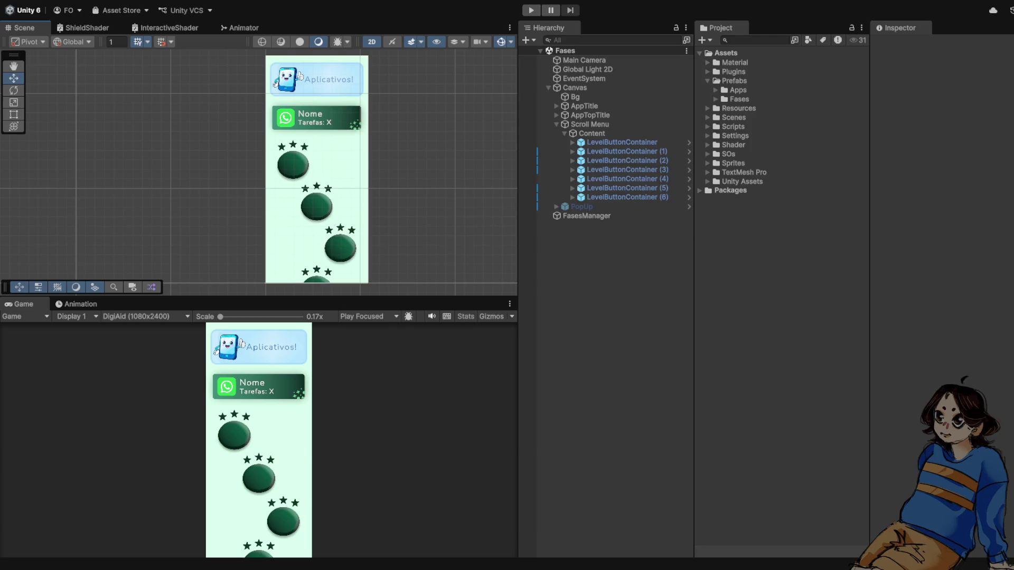
# Run and stop a play test, then select and expand AppTitle and frame it in the Scene view
pyautogui.hotkey('ctrl', 'p')
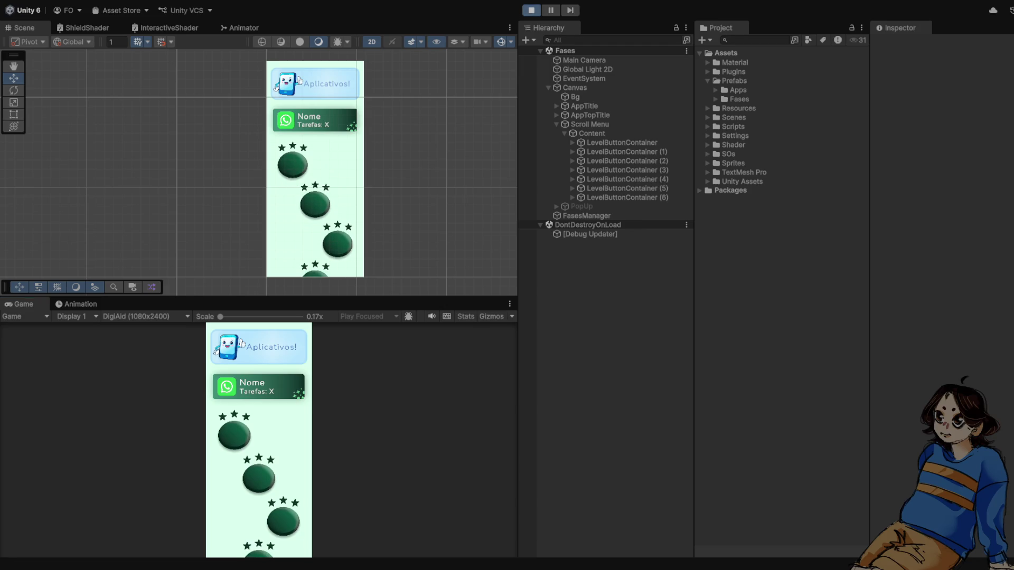
pyautogui.hotkey('ctrl', 'p')
pyautogui.click(557, 124)
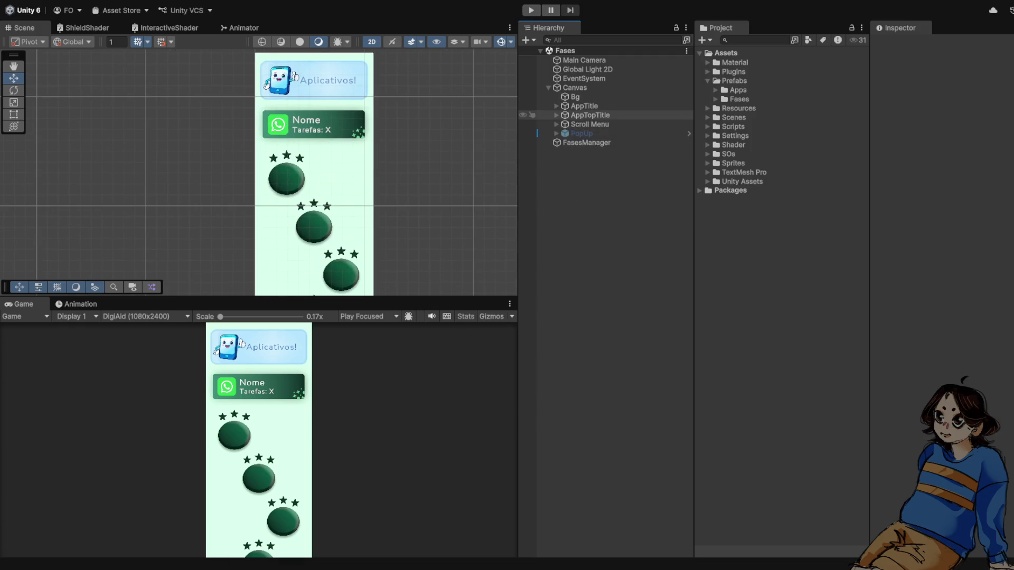
pyautogui.click(584, 105)
pyautogui.click(556, 105)
pyautogui.press('f')
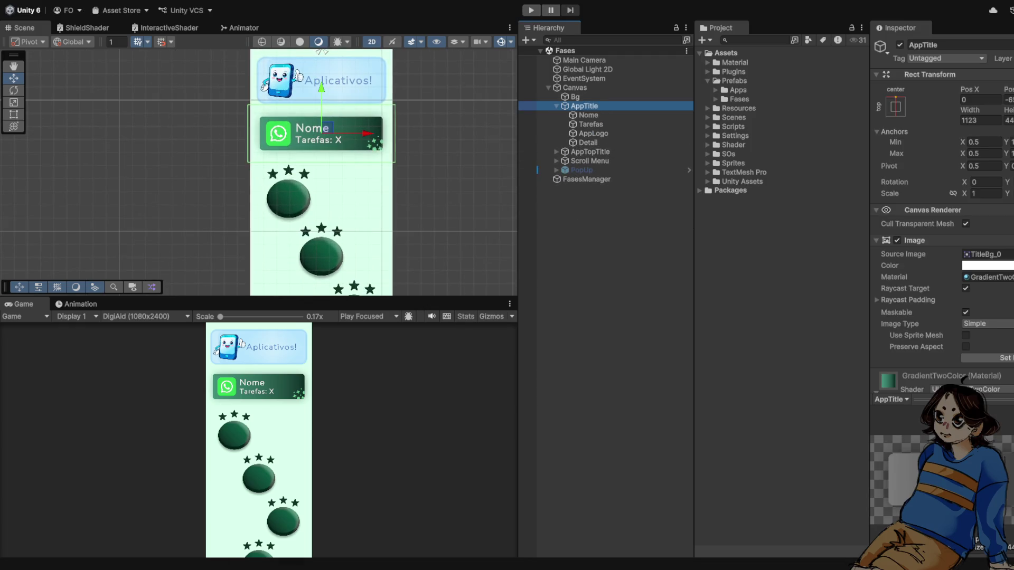
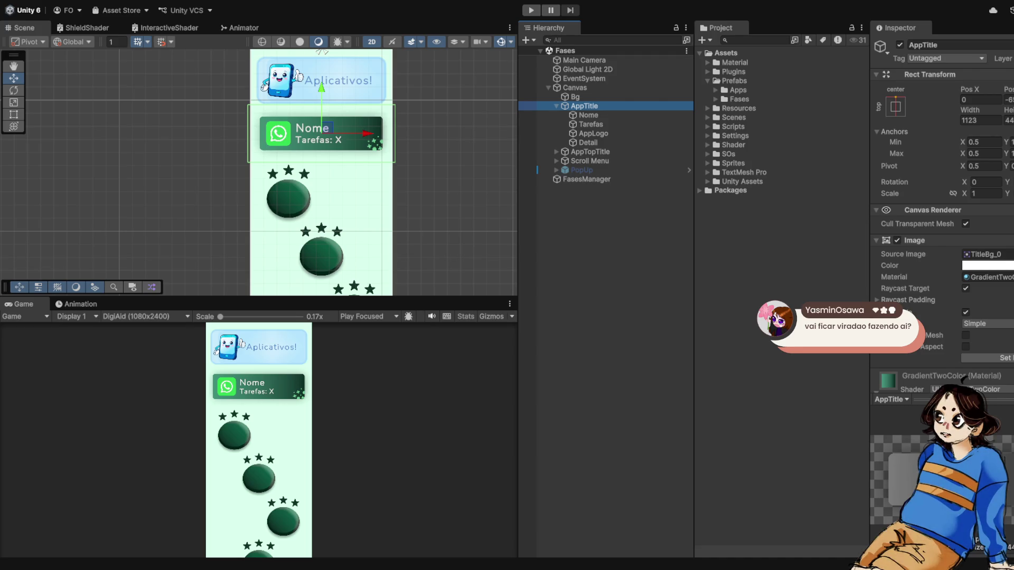
# Select FasesManager in the Fases scene to inspect its script fields
pyautogui.scroll(-2, 283, 176)
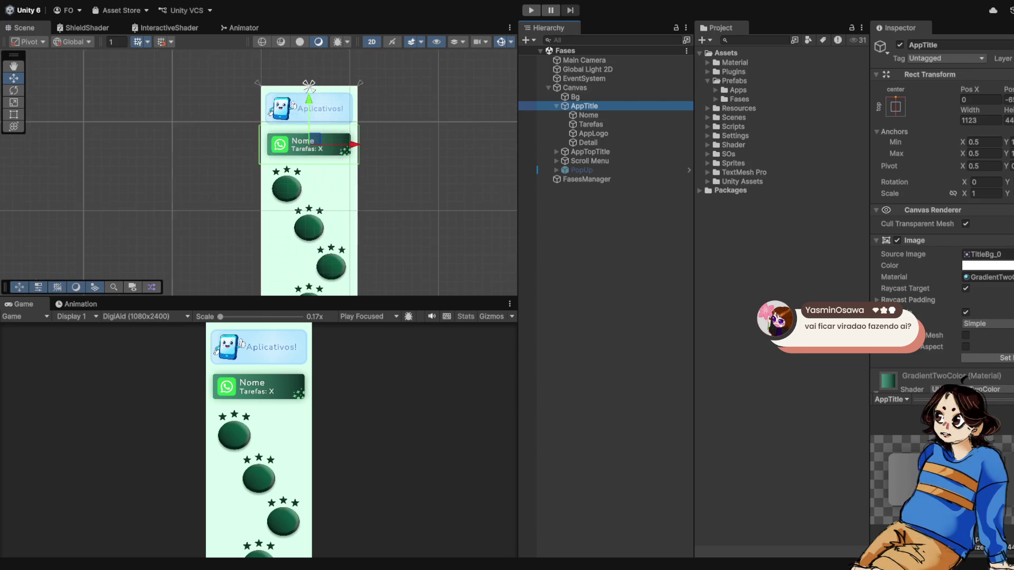
pyautogui.scroll(3, 309, 155)
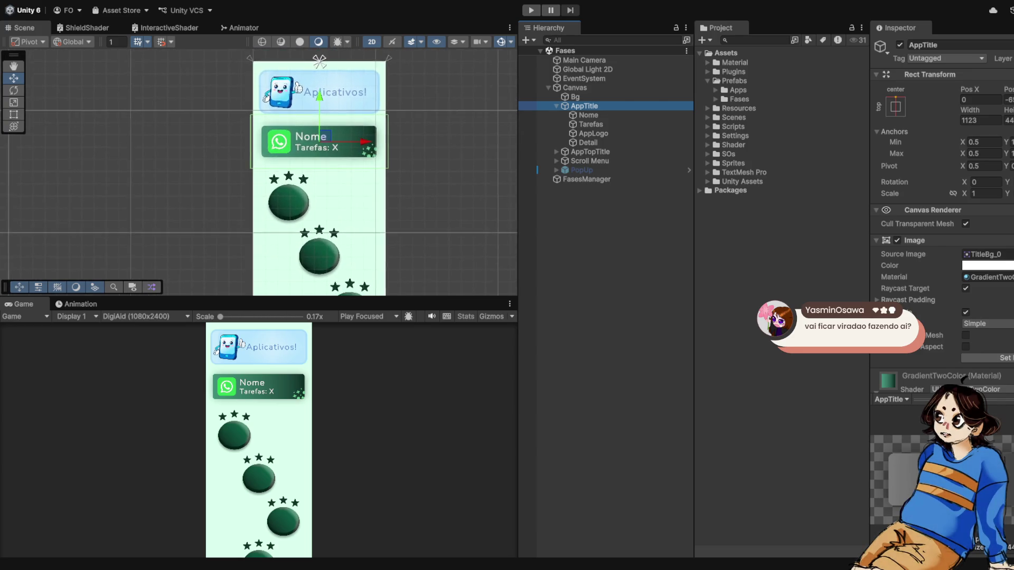
pyautogui.scroll(1, 297, 241)
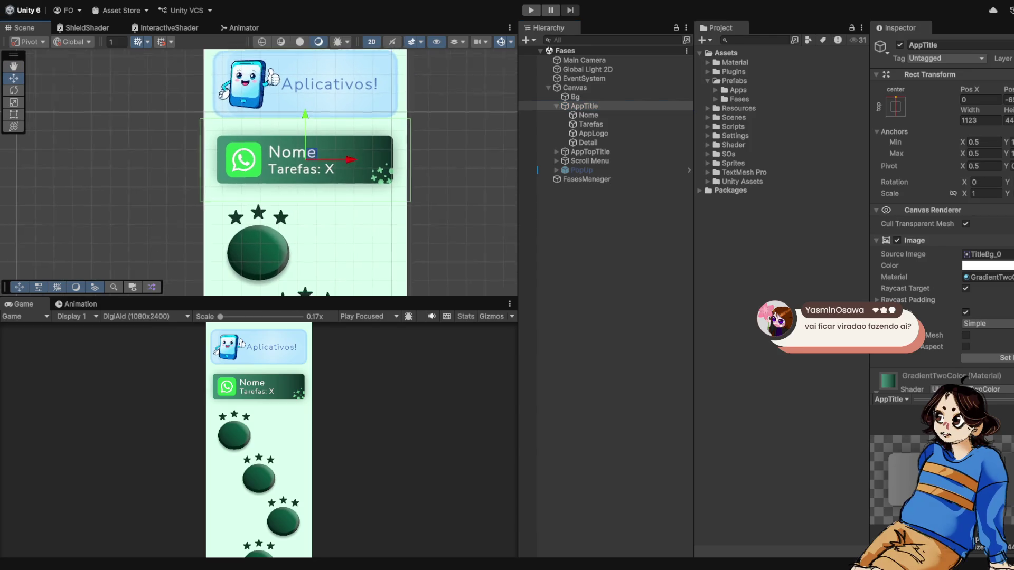
pyautogui.scroll(-2, 298, 242)
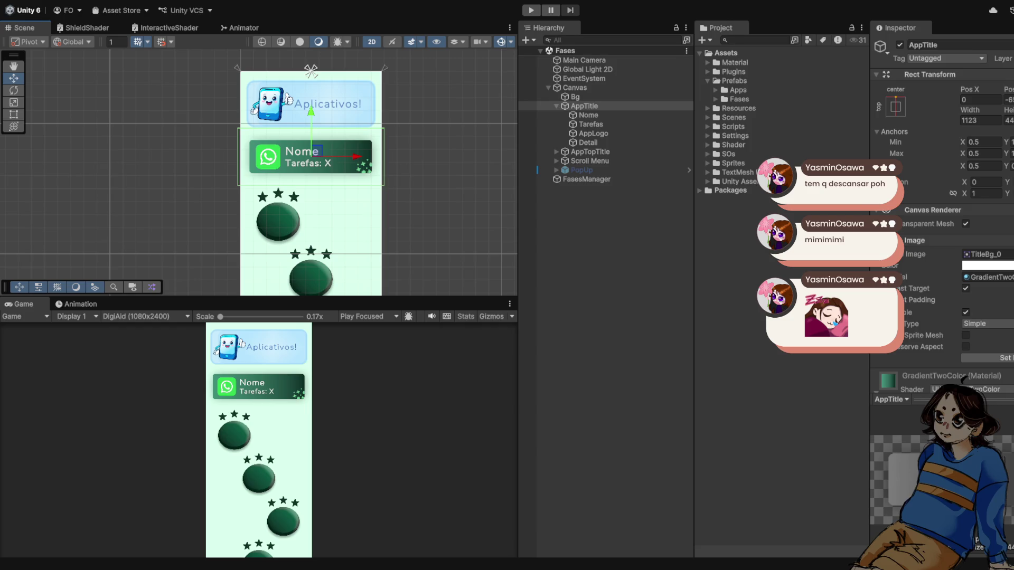
pyautogui.scroll(-2, 259, 173)
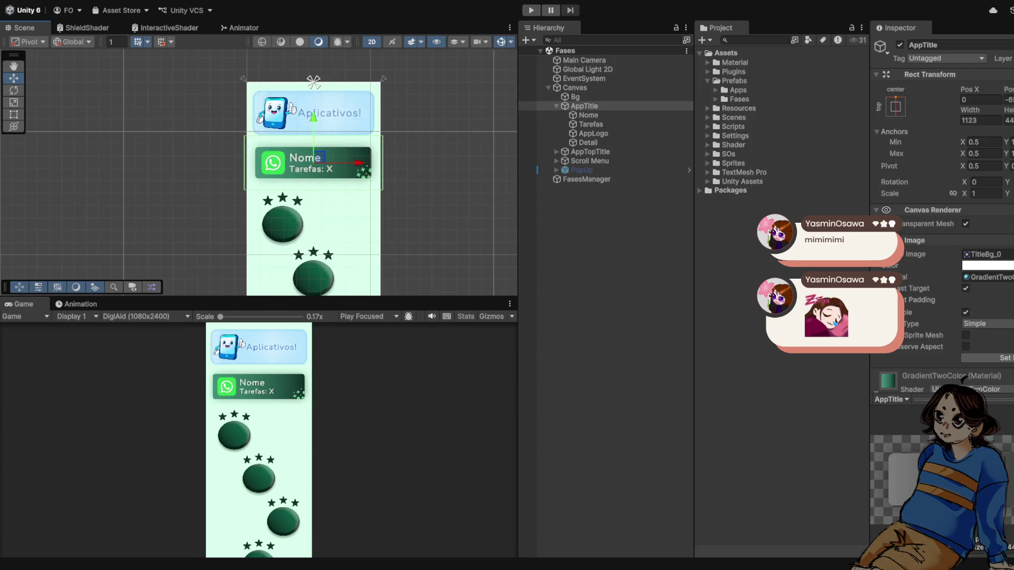
pyautogui.scroll(1, 353, 242)
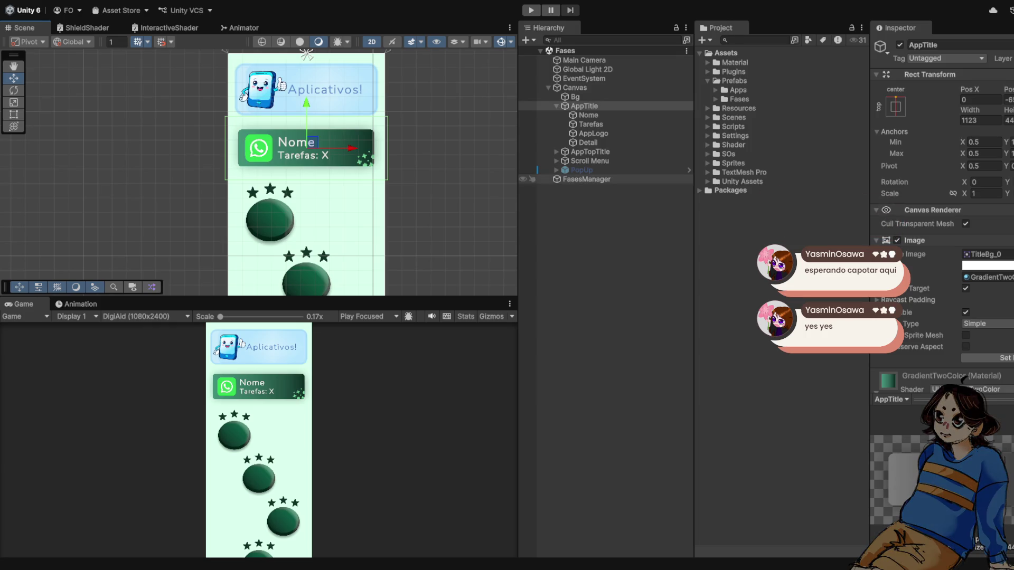
pyautogui.click(537, 179)
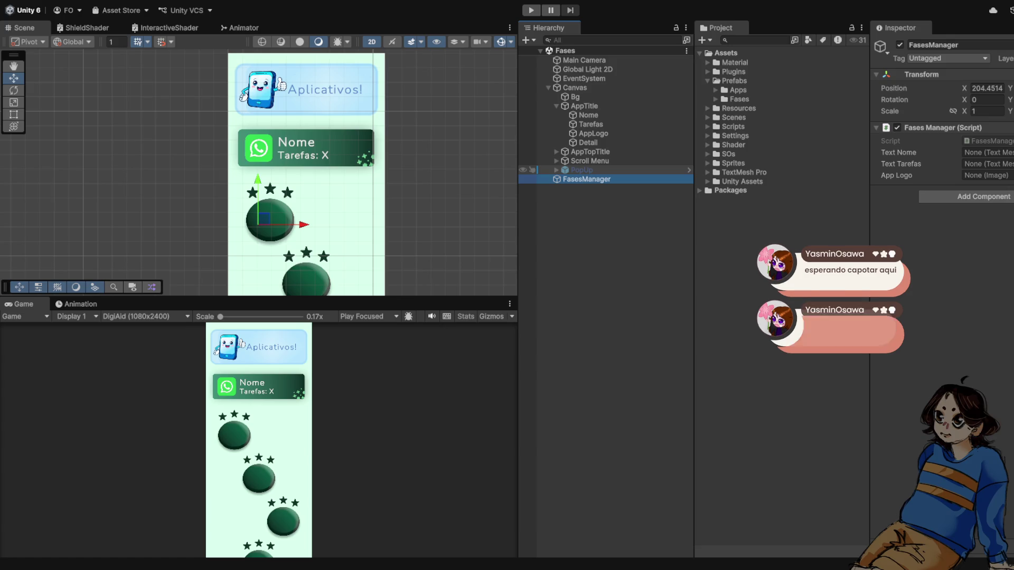
pyautogui.hotkey('alt', 'Tab')
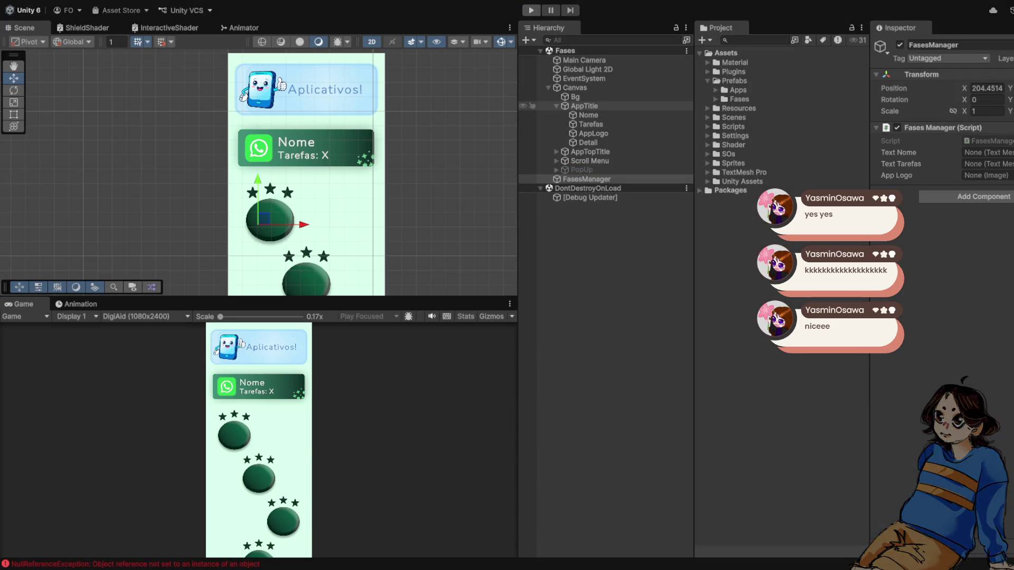
# Play-test Fases, which stops with a NullReferenceException, then inspect the AppTitle card
pyautogui.hotkey('ctrl', 'p')
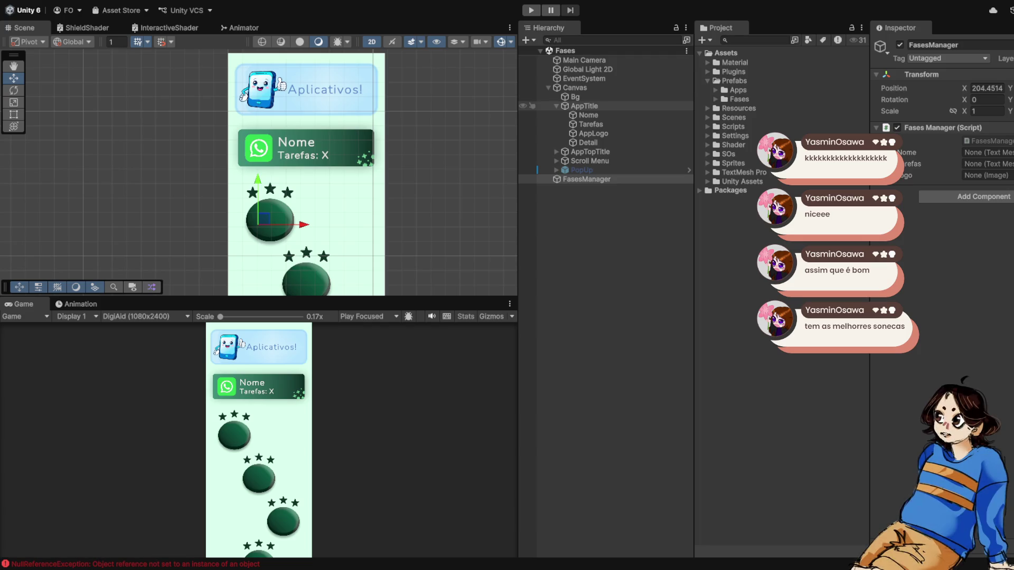
pyautogui.click(584, 105)
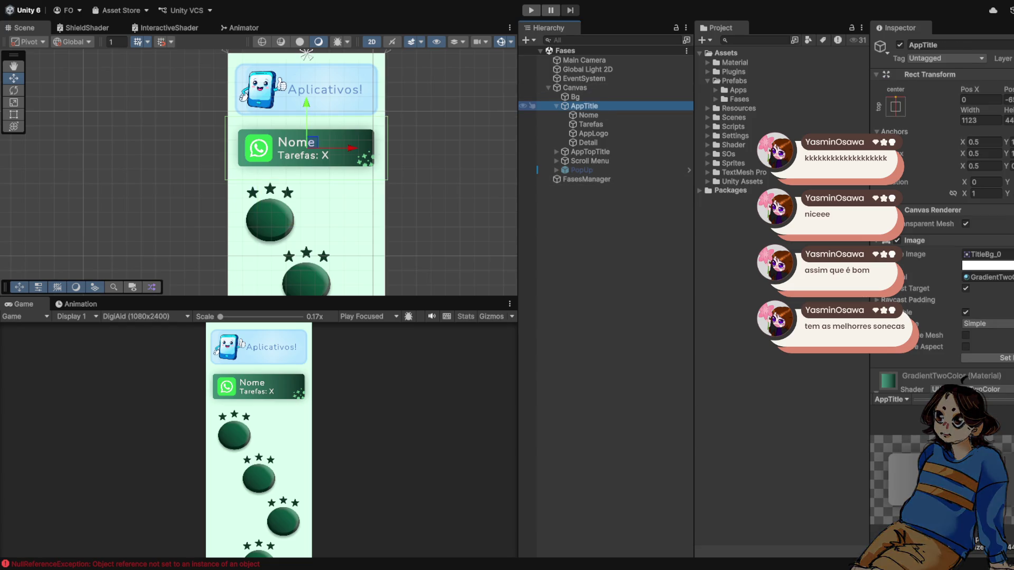
pyautogui.click(590, 124)
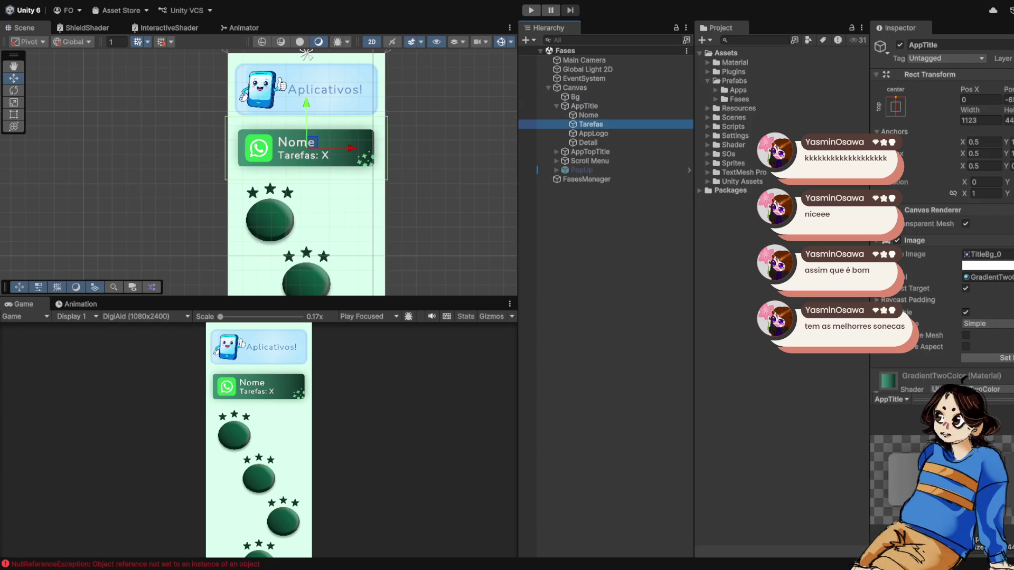
pyautogui.click(584, 106)
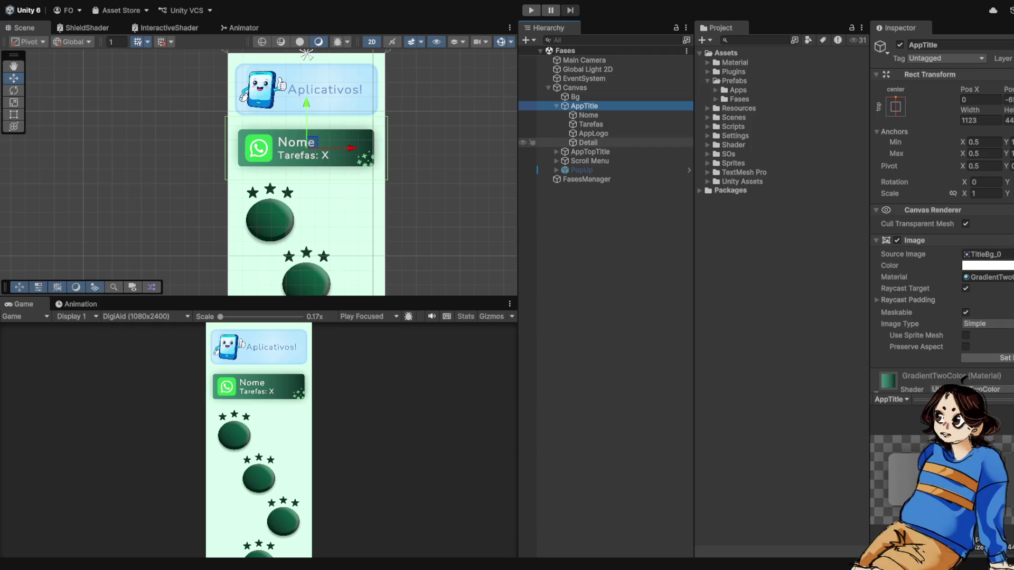
pyautogui.scroll(-1, 433, 142)
pyautogui.scroll(2, 366, 139)
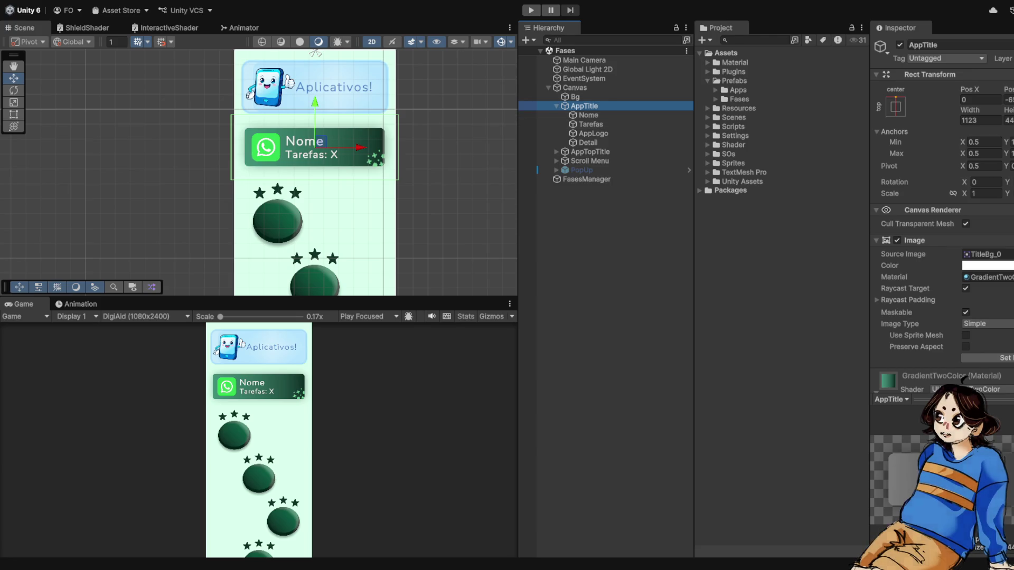
pyautogui.click(607, 206)
pyautogui.click(584, 106)
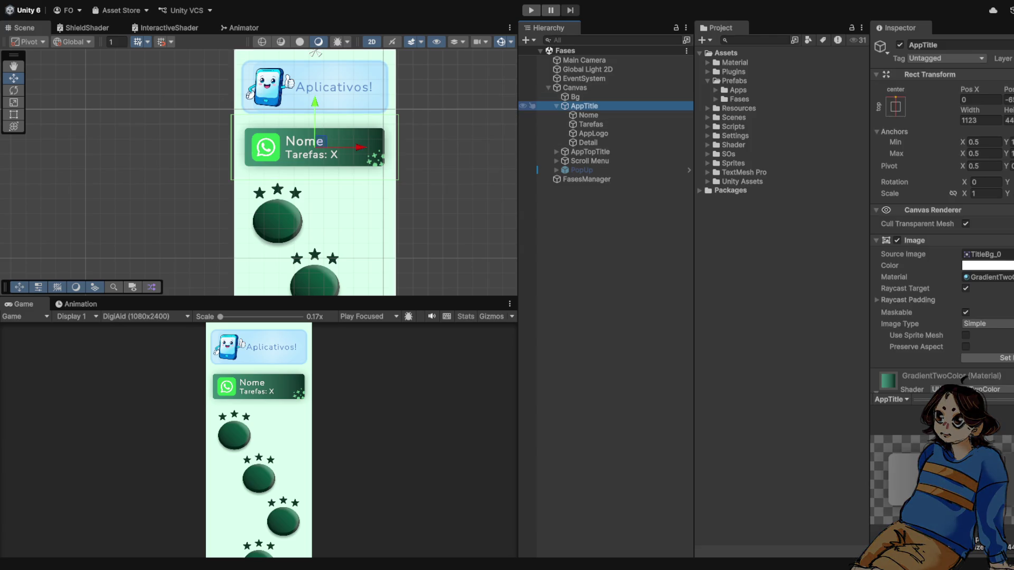
pyautogui.scroll(-1, 399, 148)
pyautogui.scroll(1, 321, 174)
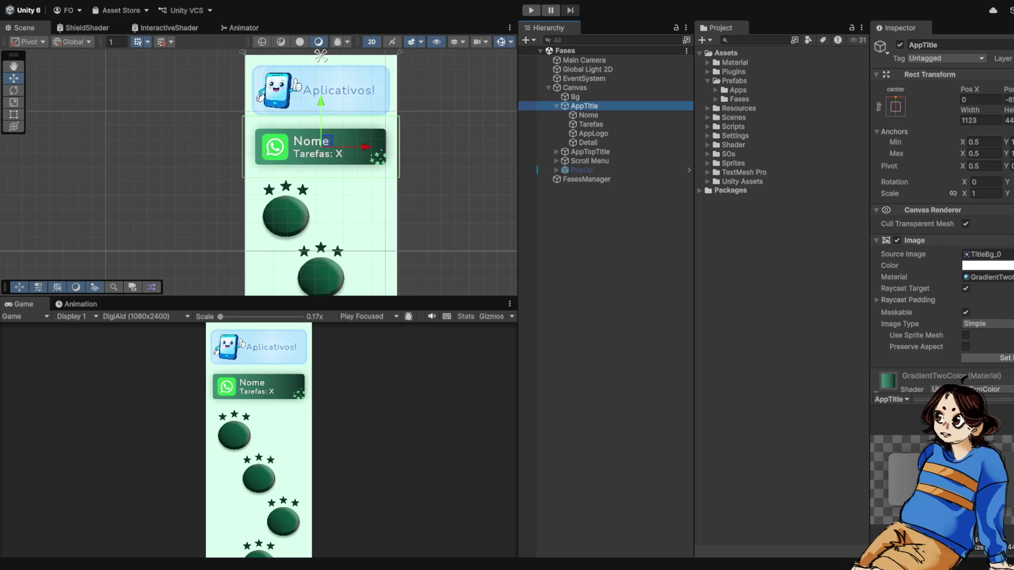
pyautogui.scroll(-5, 940, 211)
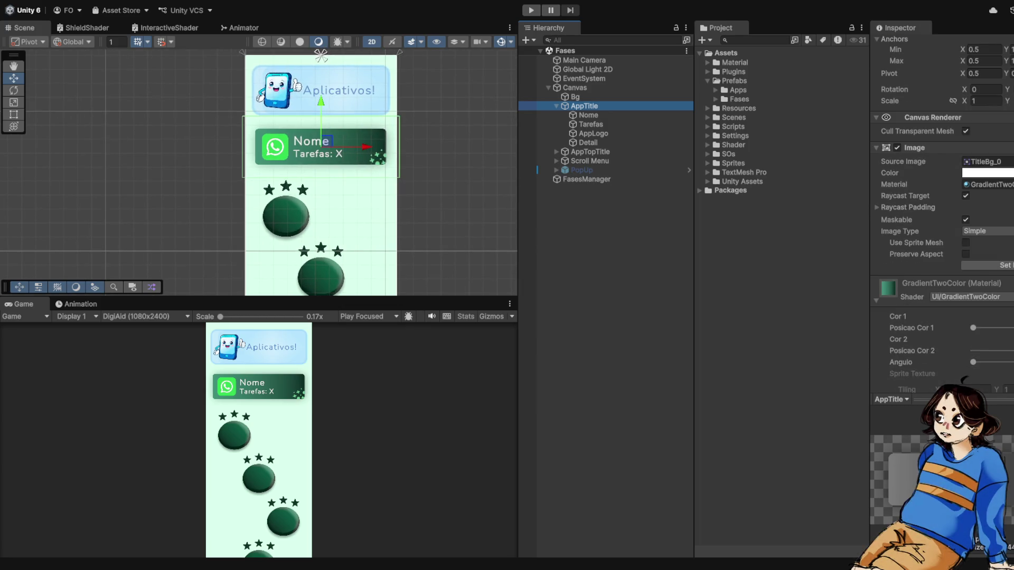
pyautogui.scroll(3, 941, 212)
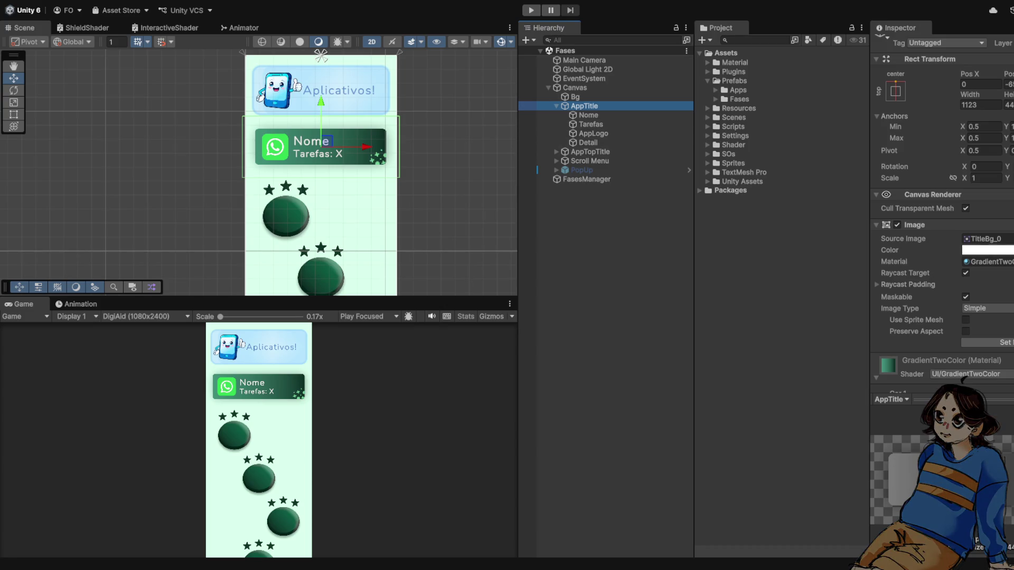
pyautogui.press('Left')
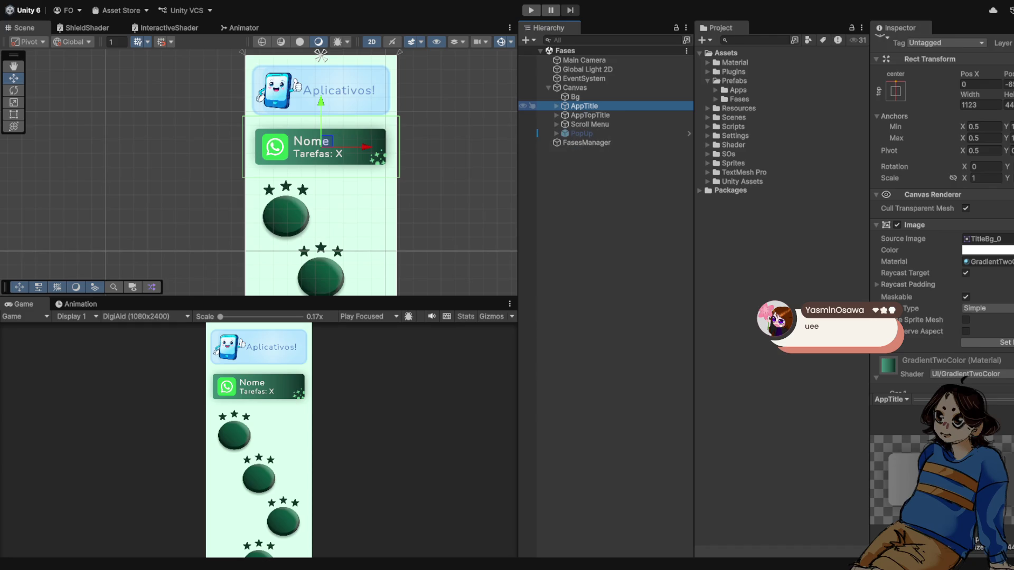
pyautogui.press('Right')
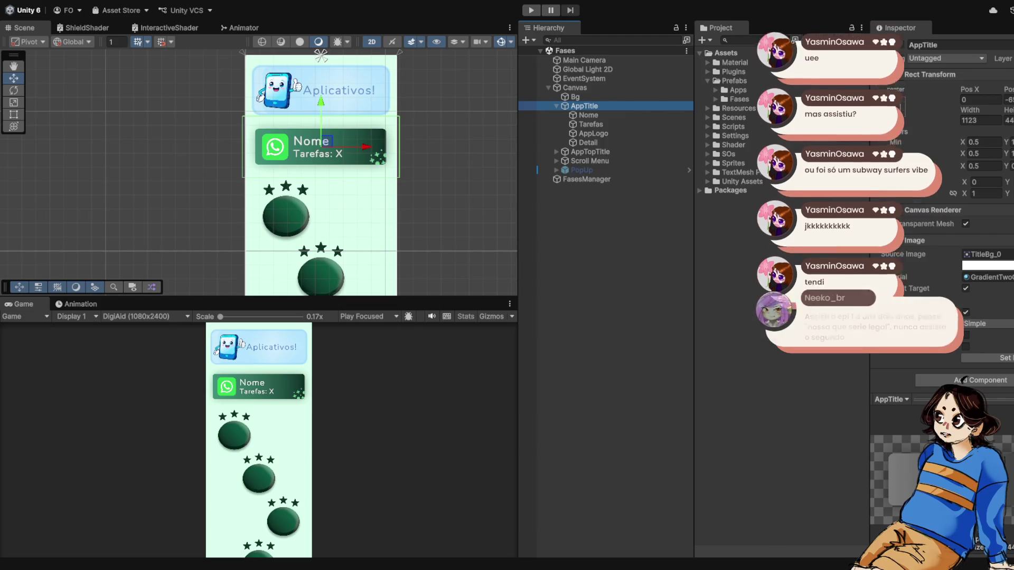
pyautogui.scroll(-1, 259, 173)
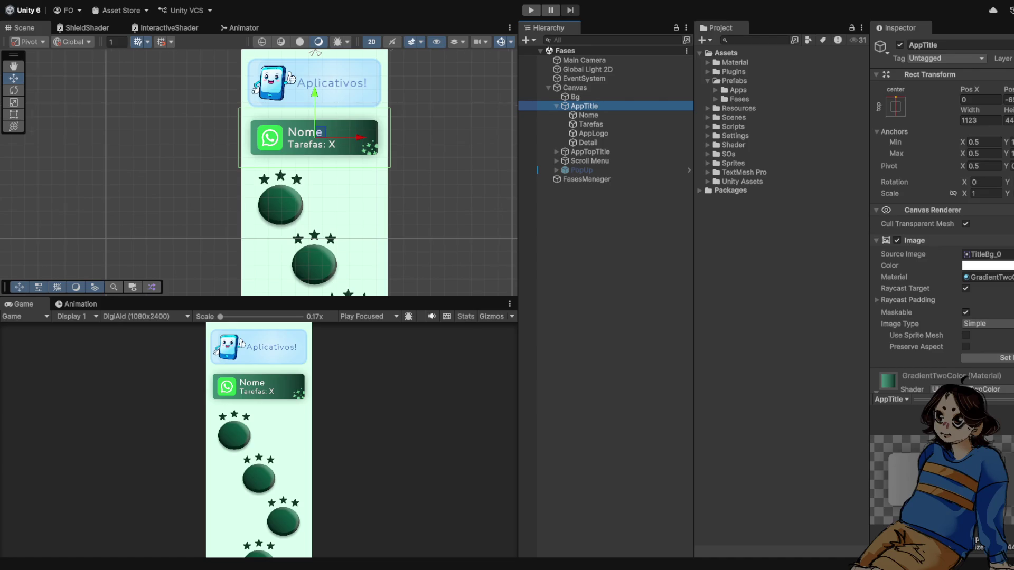
# Assign AppTitle to FasesManager's App Title field and run a brief Play-mode test
pyautogui.click(537, 179)
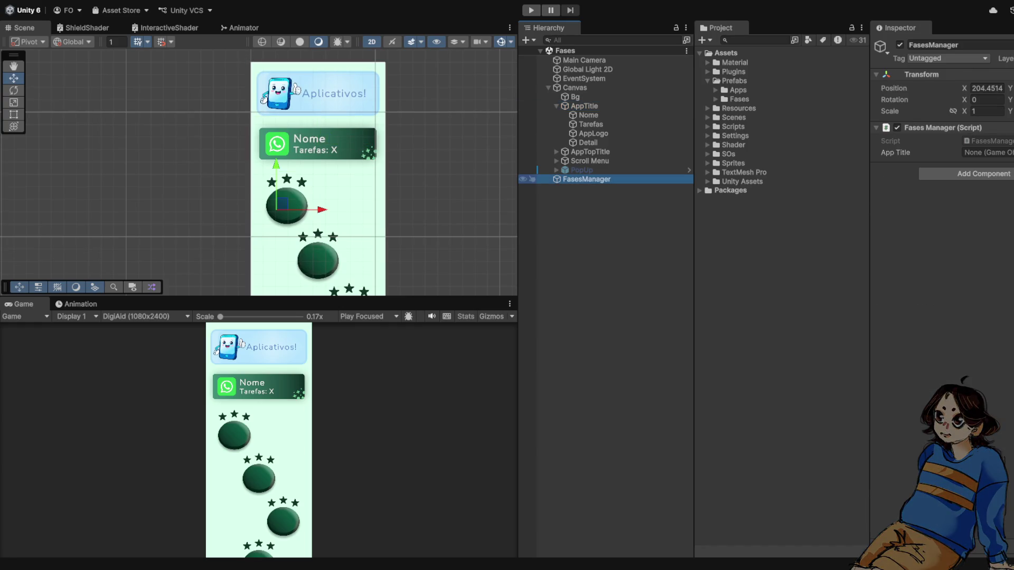
pyautogui.moveTo(584, 106); pyautogui.dragTo(986, 153)
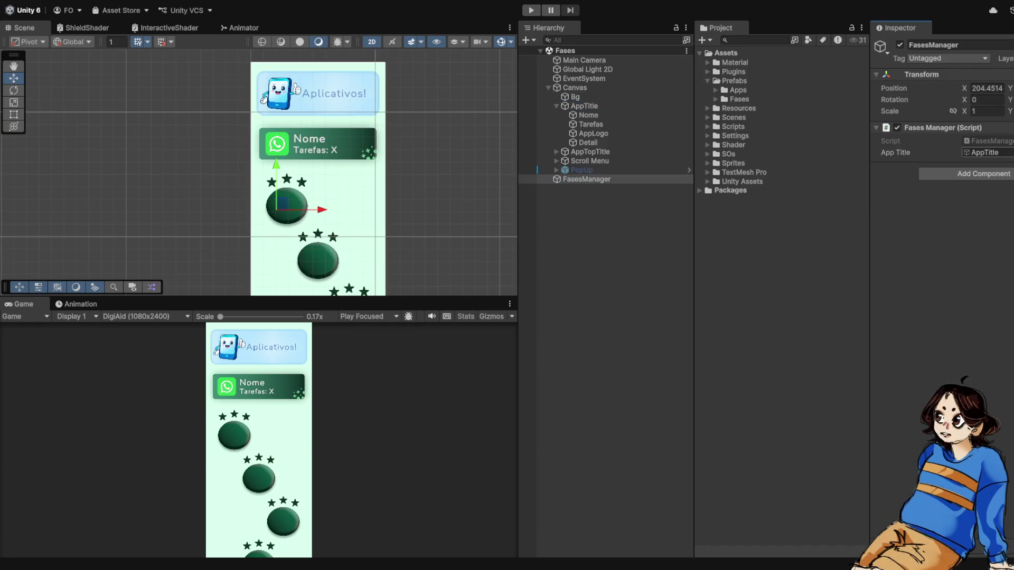
pyautogui.click(531, 10)
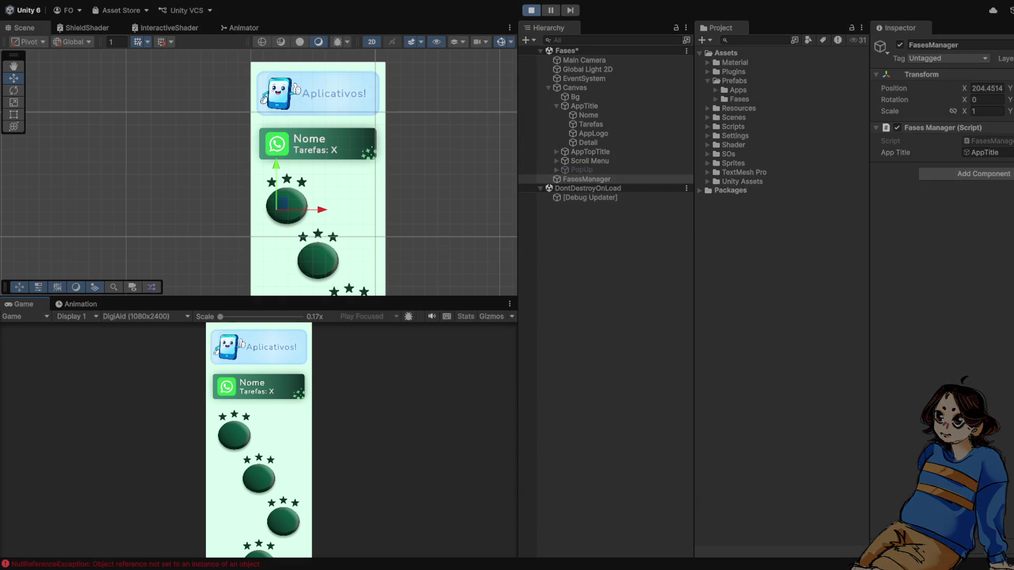
pyautogui.hotkey('ctrl', 'p')
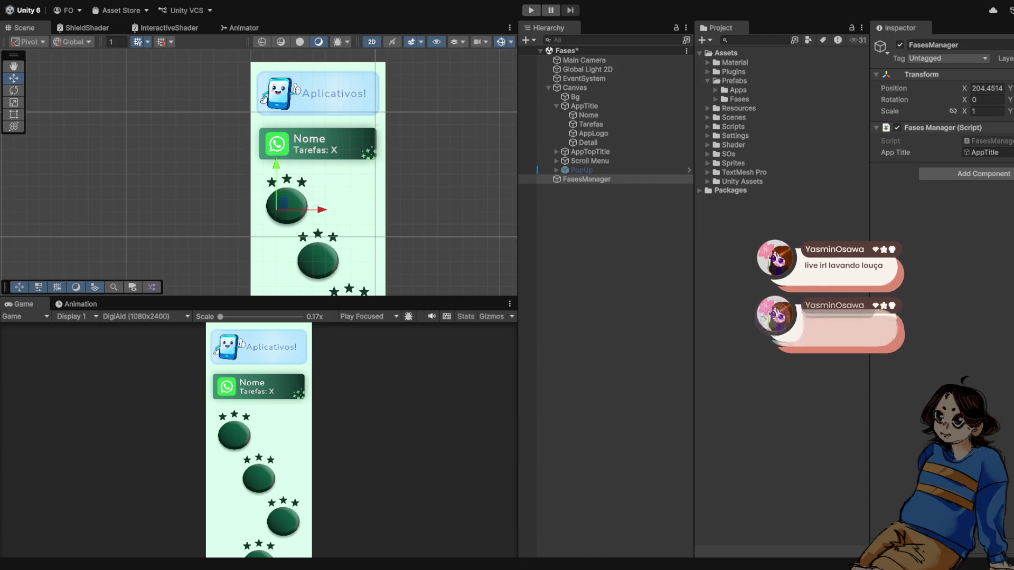
# Run two more short Play-mode tests of the Fases scene
pyautogui.hotkey('ctrl', 'p')
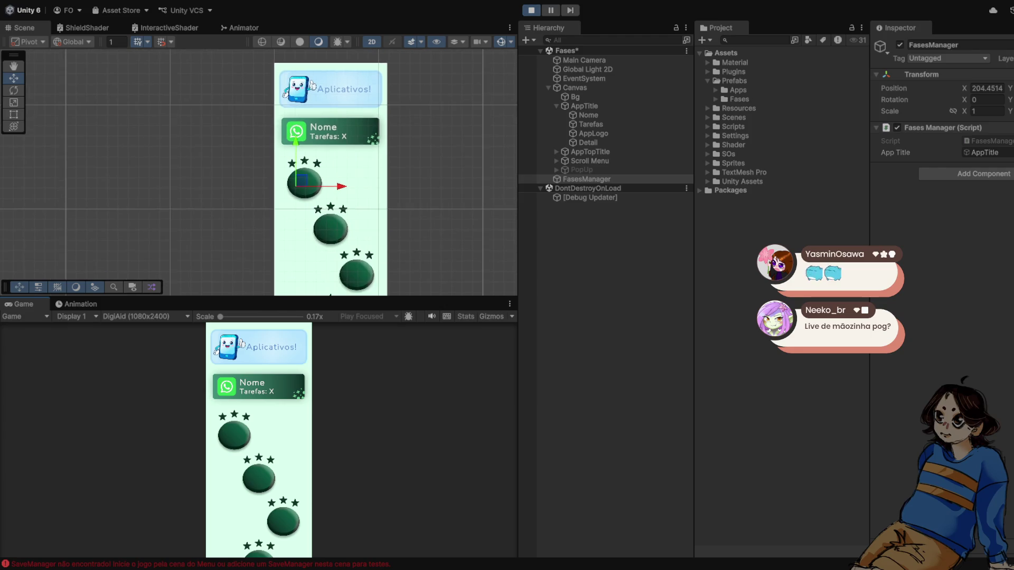
pyautogui.hotkey('ctrl', 'p')
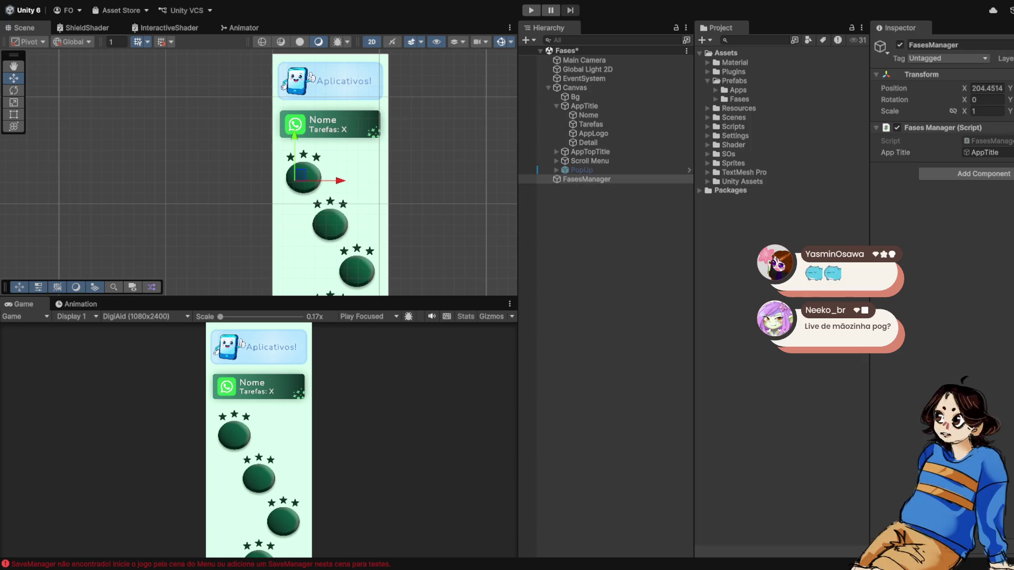
pyautogui.hotkey('ctrl', 'p')
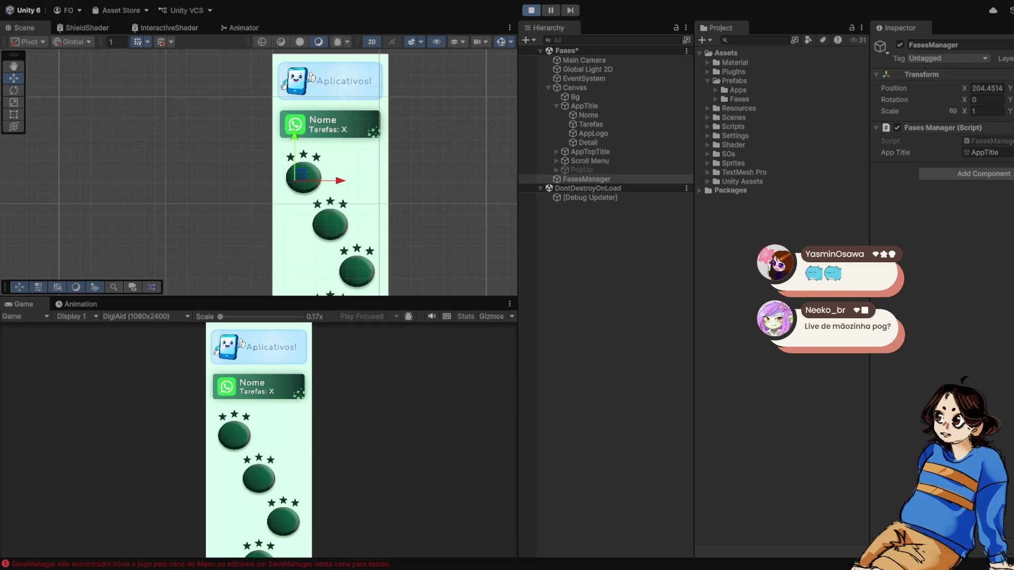
pyautogui.hotkey('ctrl', 'p')
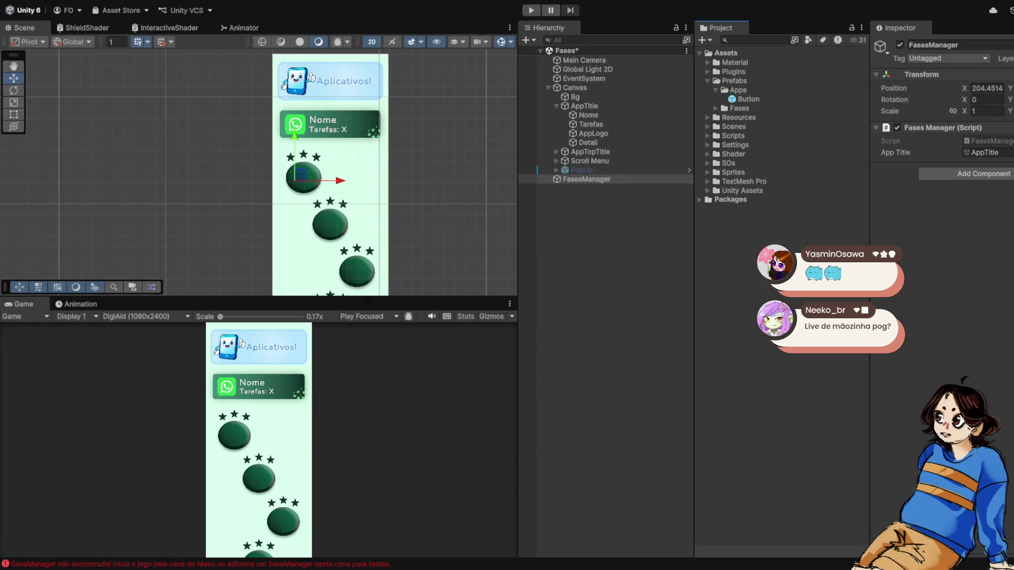
# List the Apps, Fases and Minigames scenes in Assets/Scenes and save the Fases scene
pyautogui.click(707, 117)
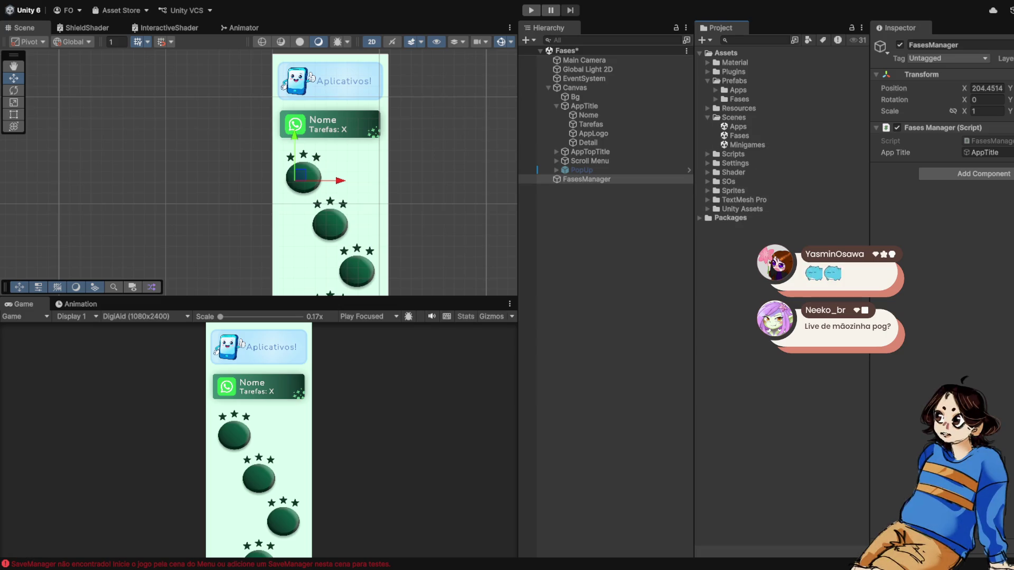
pyautogui.click(740, 136)
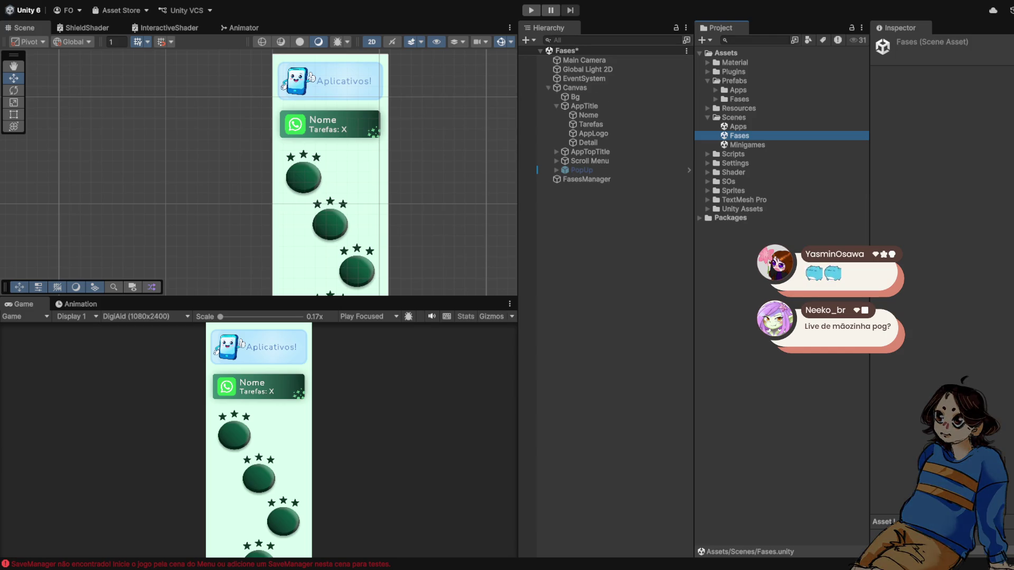
pyautogui.hotkey('ctrl', 's')
pyautogui.click(738, 127)
# Open the Apps scene and zoom out to see its blue 'Nome / Tarefas: X' buttons
pyautogui.doubleClick(738, 127)
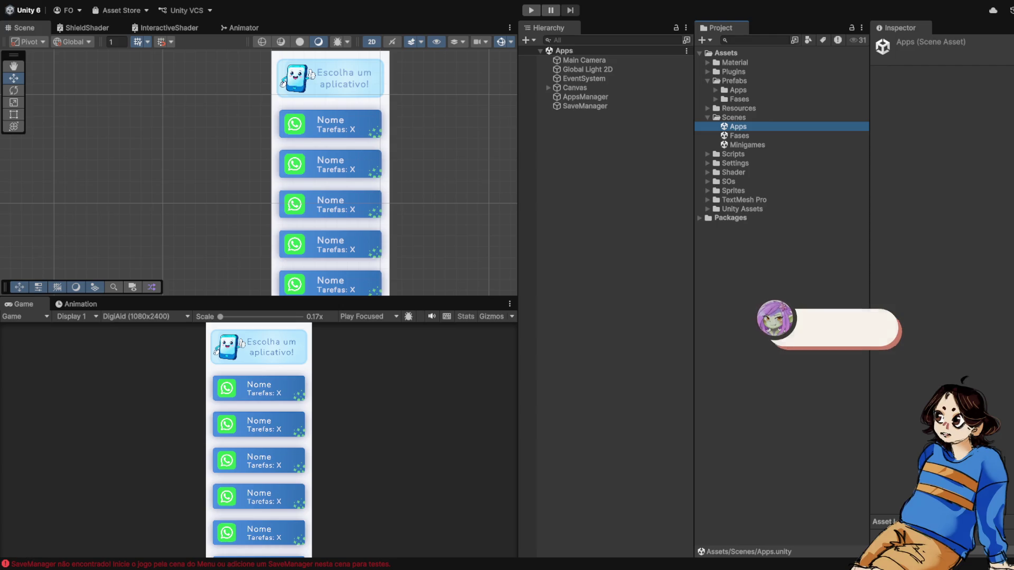
pyautogui.scroll(-2, 342, 193)
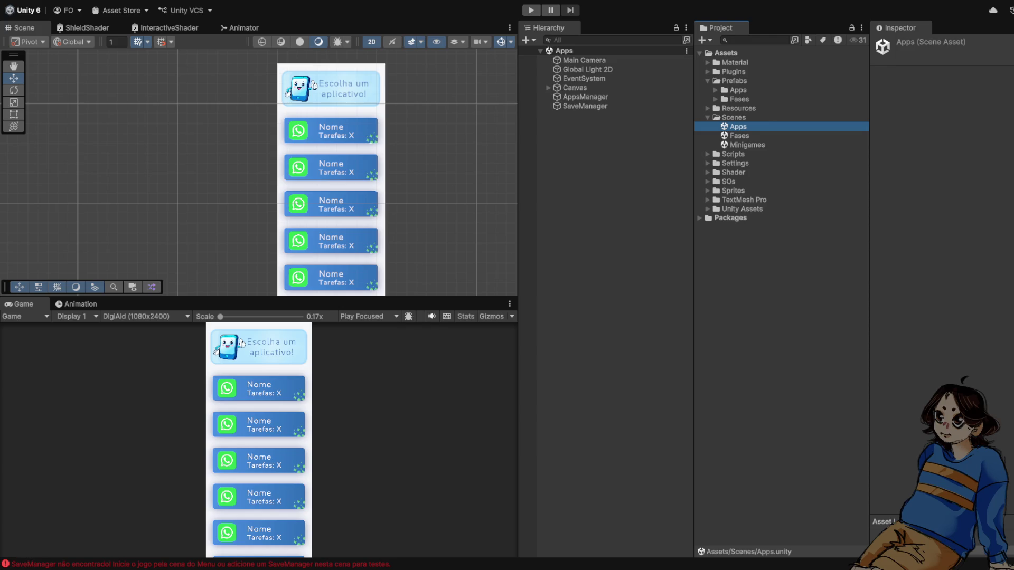
pyautogui.scroll(-2, 359, 201)
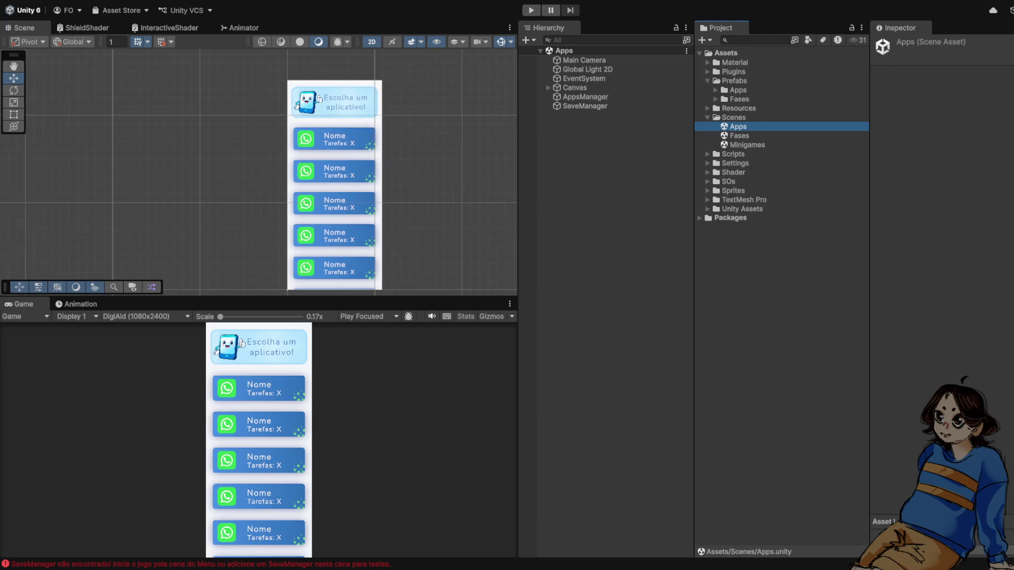
# Expand Canvas > Scroll Menu > Content and inspect the first Button's App Button script
pyautogui.click(549, 88)
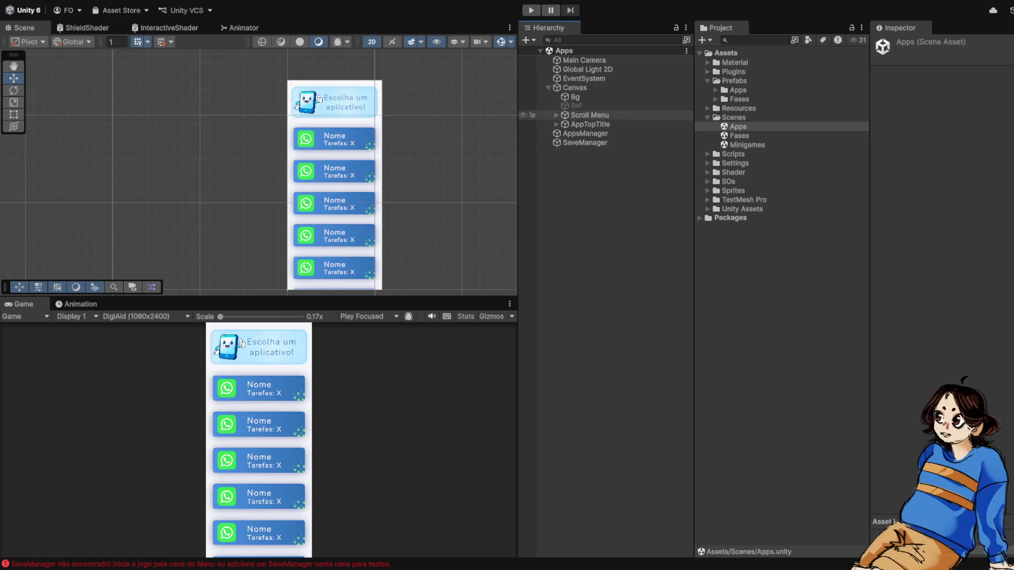
pyautogui.click(590, 124)
pyautogui.click(556, 115)
pyautogui.click(592, 125)
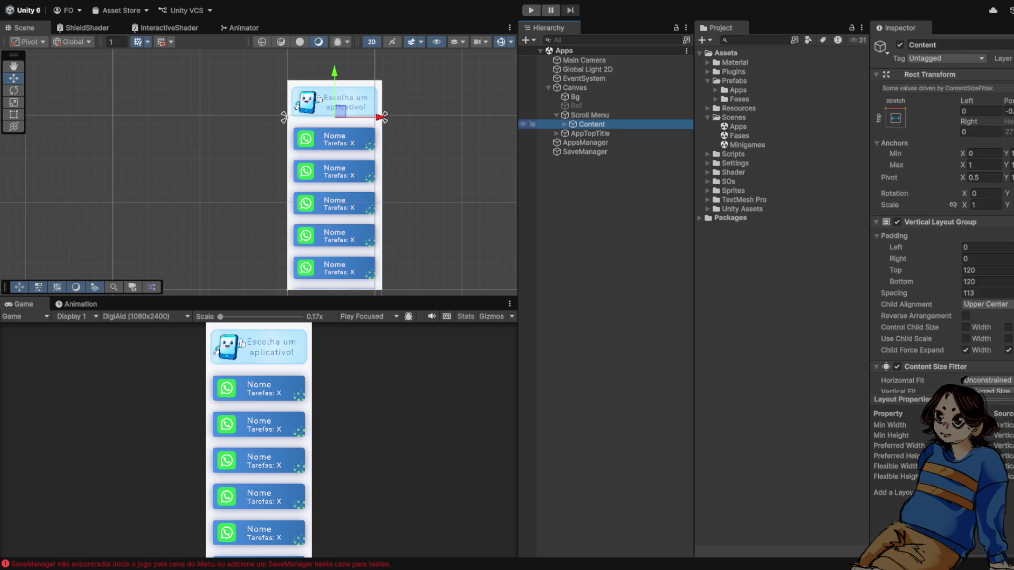
pyautogui.click(564, 124)
pyautogui.click(598, 133)
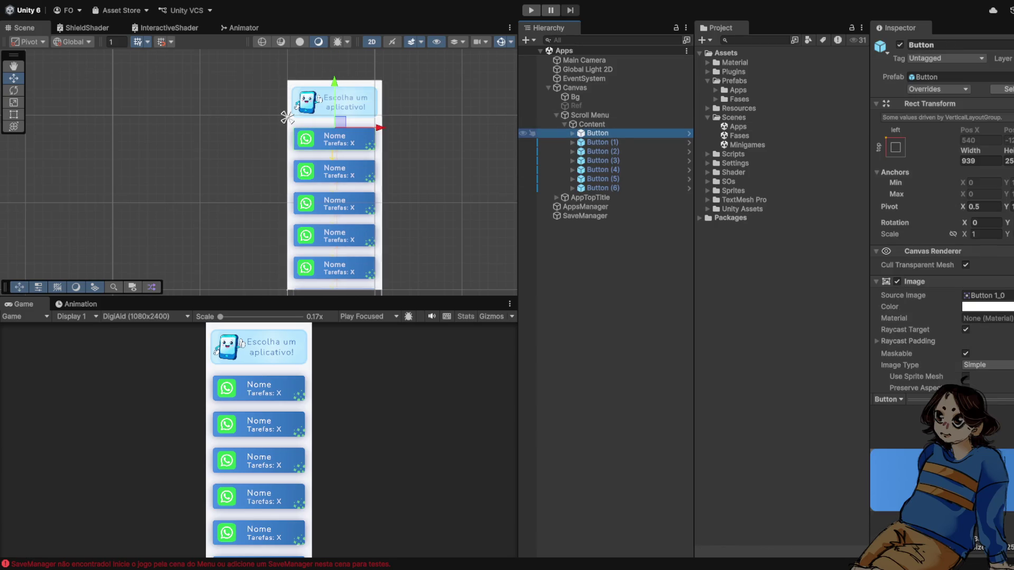
pyautogui.scroll(-1, 259, 175)
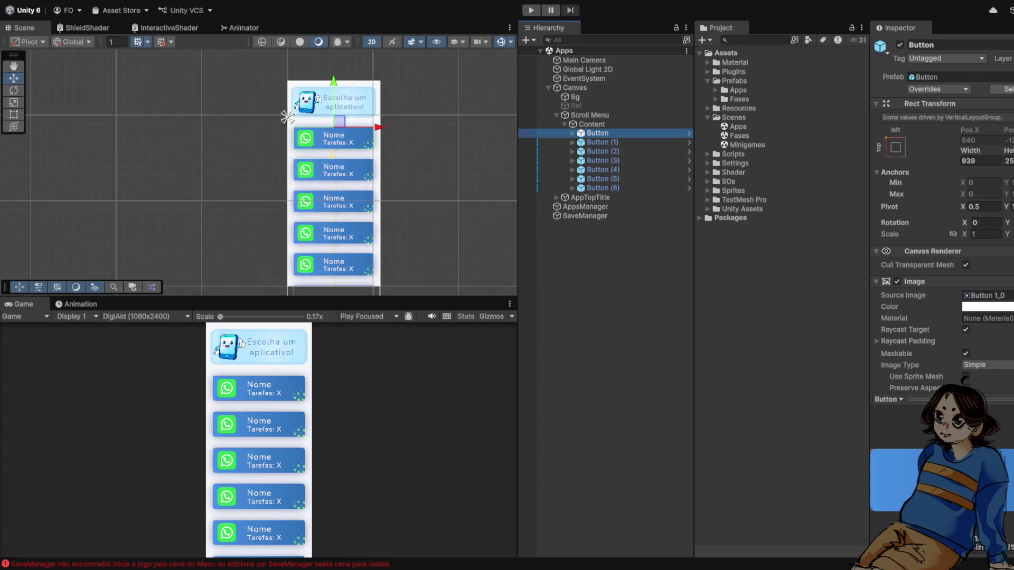
pyautogui.scroll(-4, 966, 379)
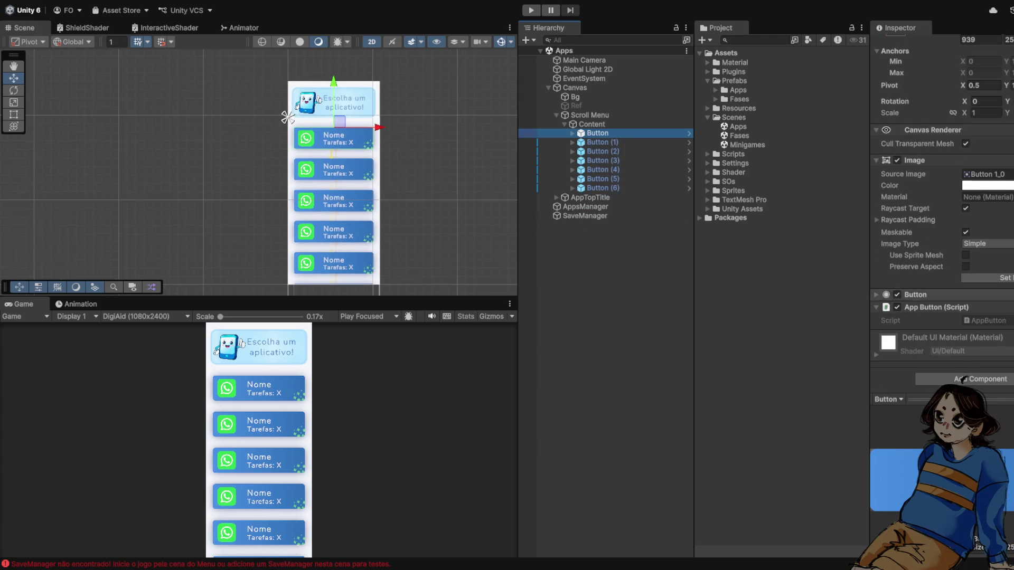
pyautogui.scroll(1, 964, 378)
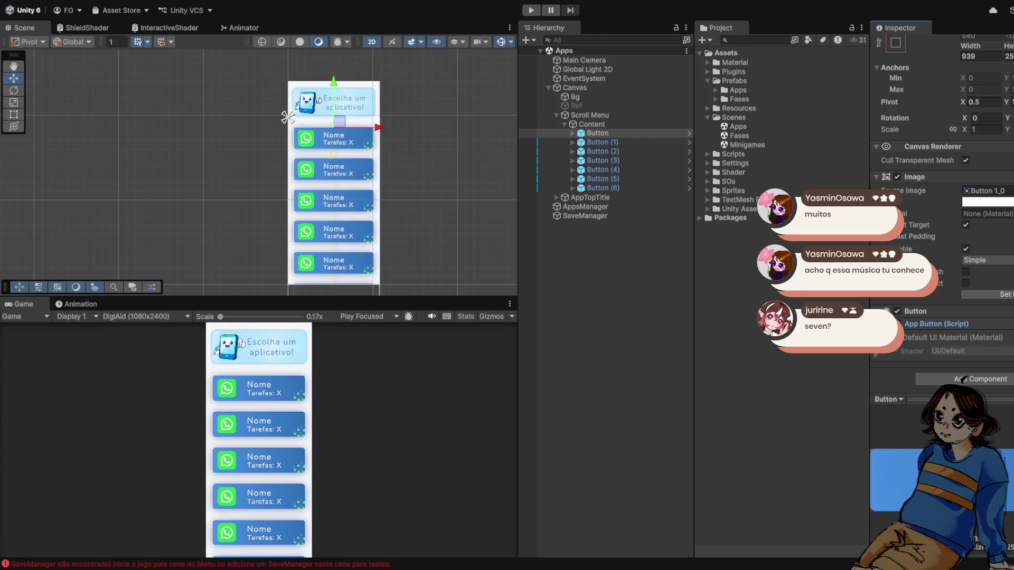
# Enter Play mode to test the Apps scene's SaveManager and app buttons
pyautogui.hotkey('ctrl', 'p')
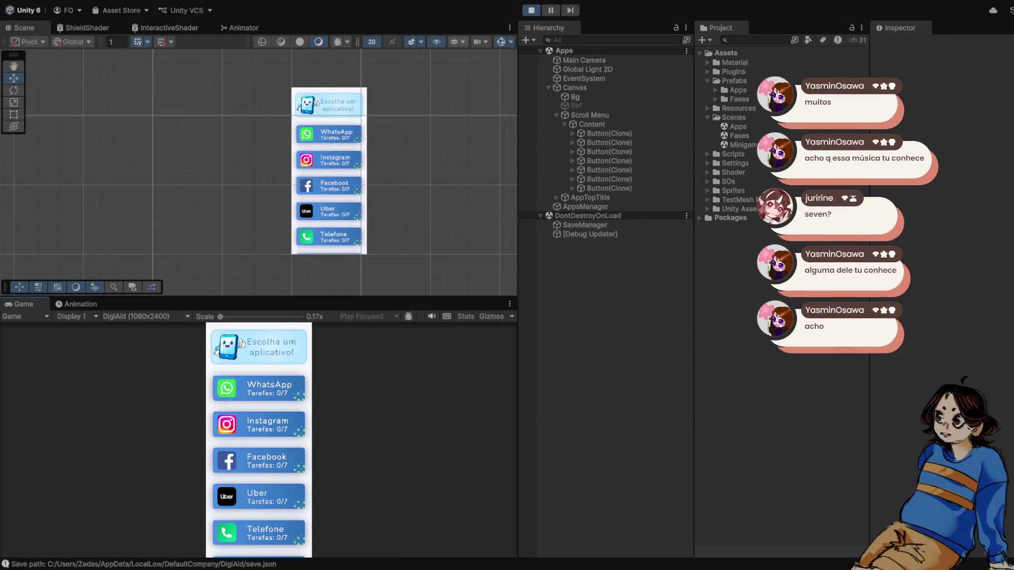
# Choose WhatsApp in the running game to apply its theme, stop, and start another run
pyautogui.click(259, 390)
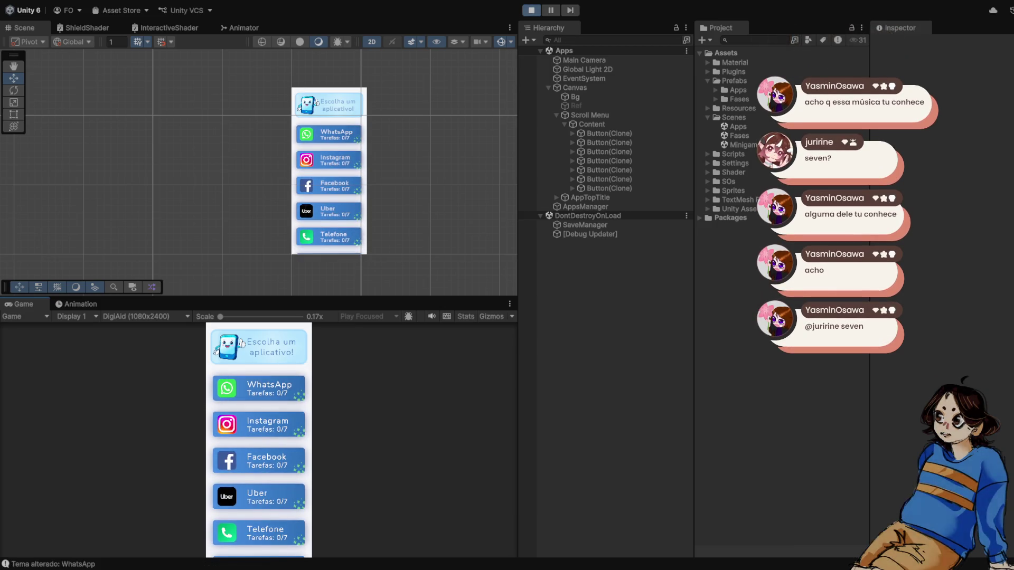
pyautogui.hotkey('ctrl', 'p')
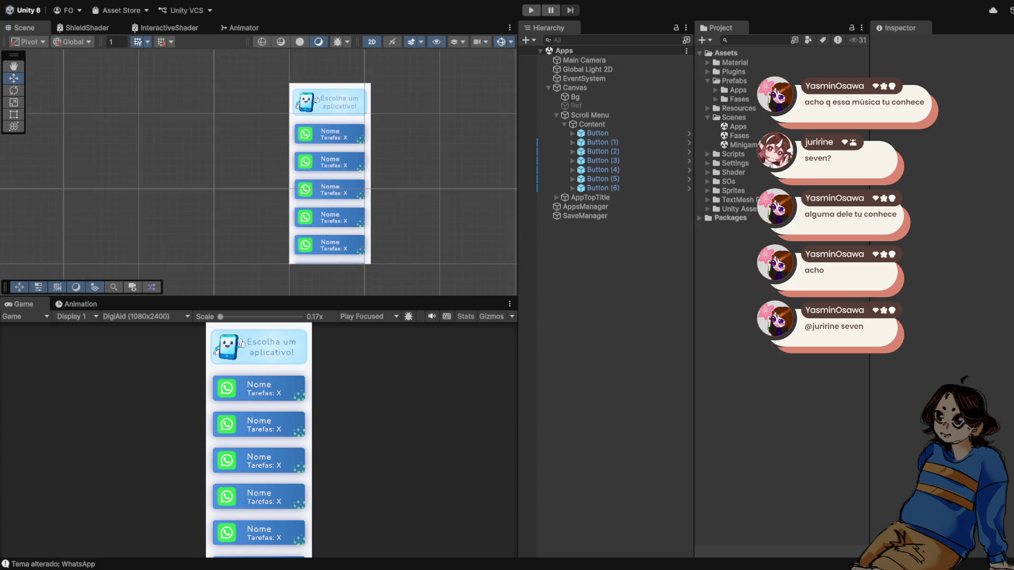
pyautogui.scroll(1, 327, 144)
pyautogui.hotkey('ctrl', 'p')
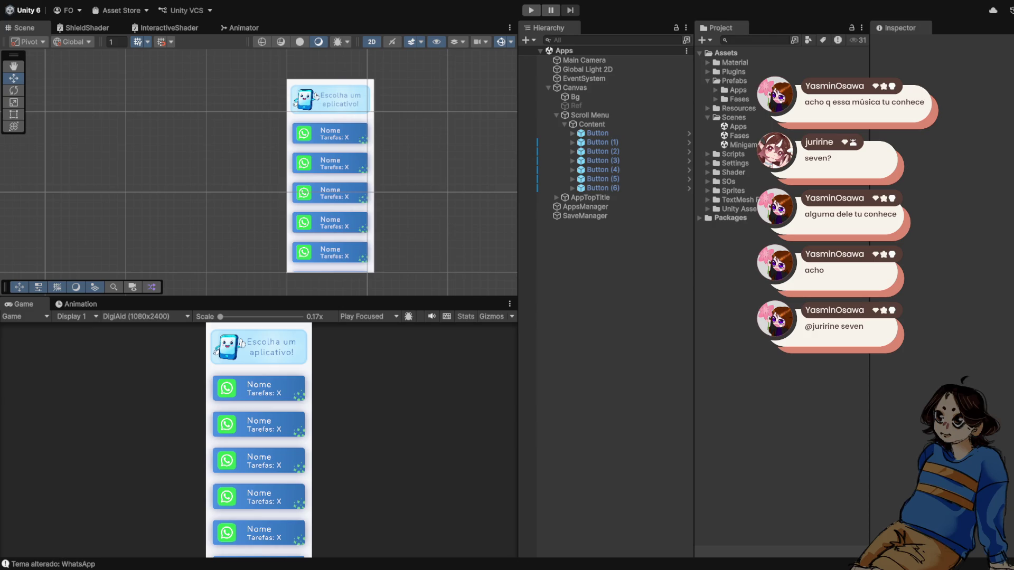
pyautogui.click(585, 215)
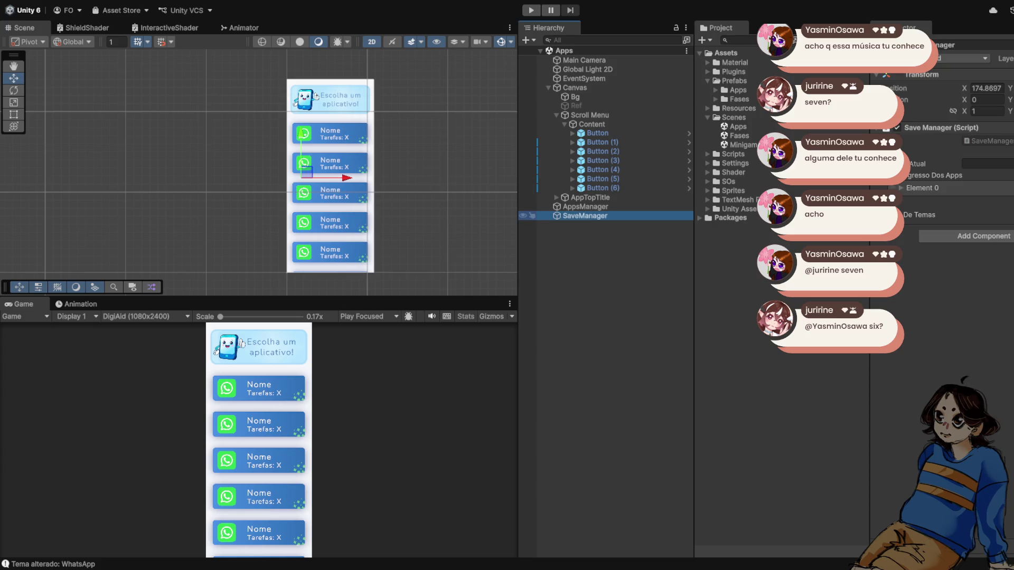
pyautogui.click(585, 206)
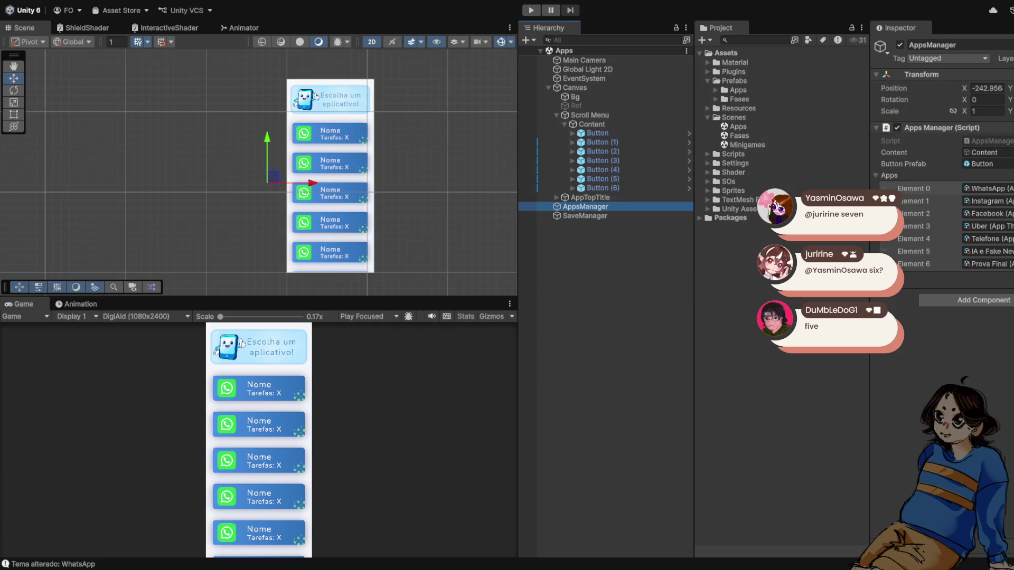
pyautogui.click(597, 133)
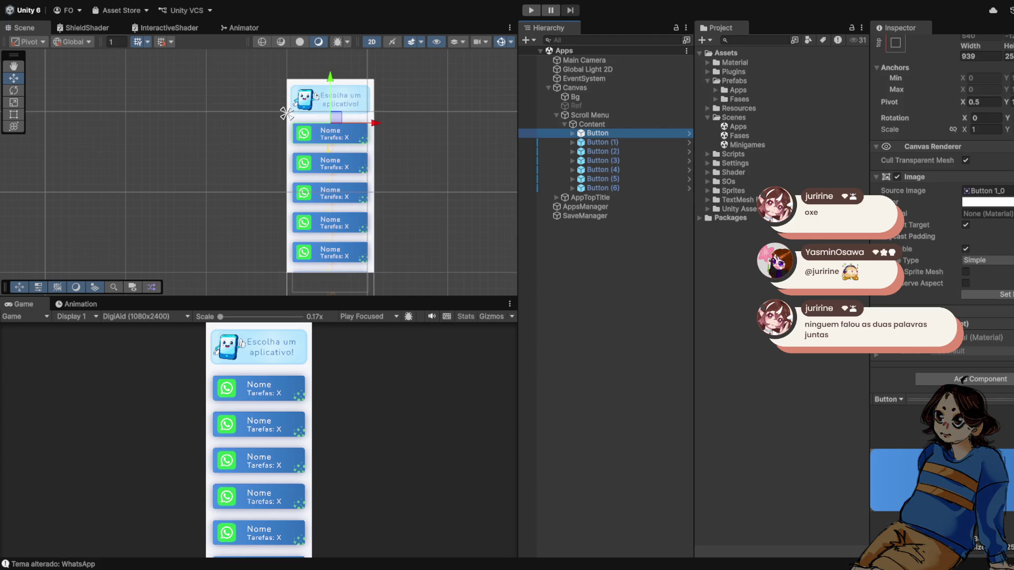
# Select the Fases scene asset, then enter Play mode to test the Apps scene
pyautogui.click(740, 135)
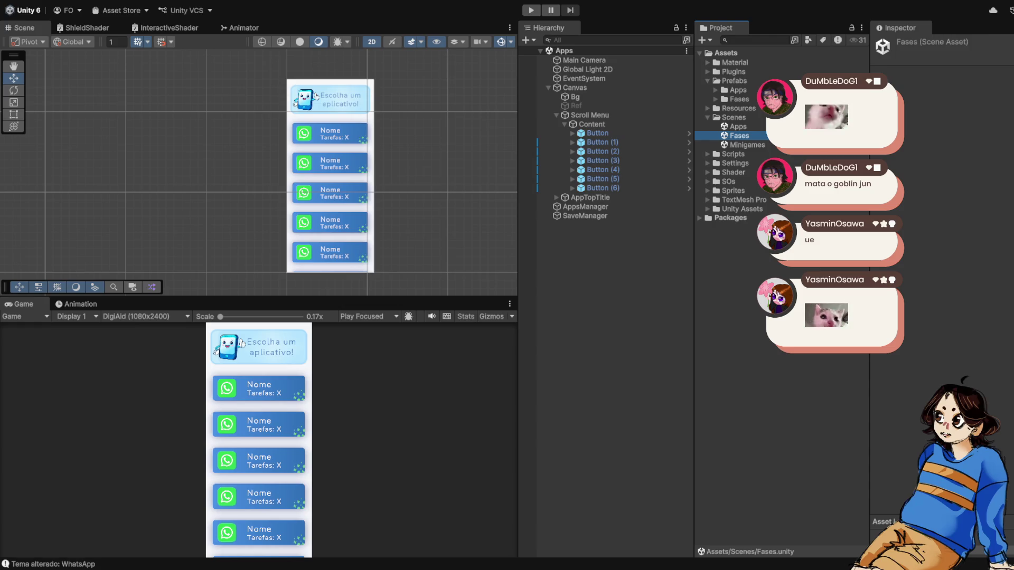
pyautogui.scroll(1, 392, 197)
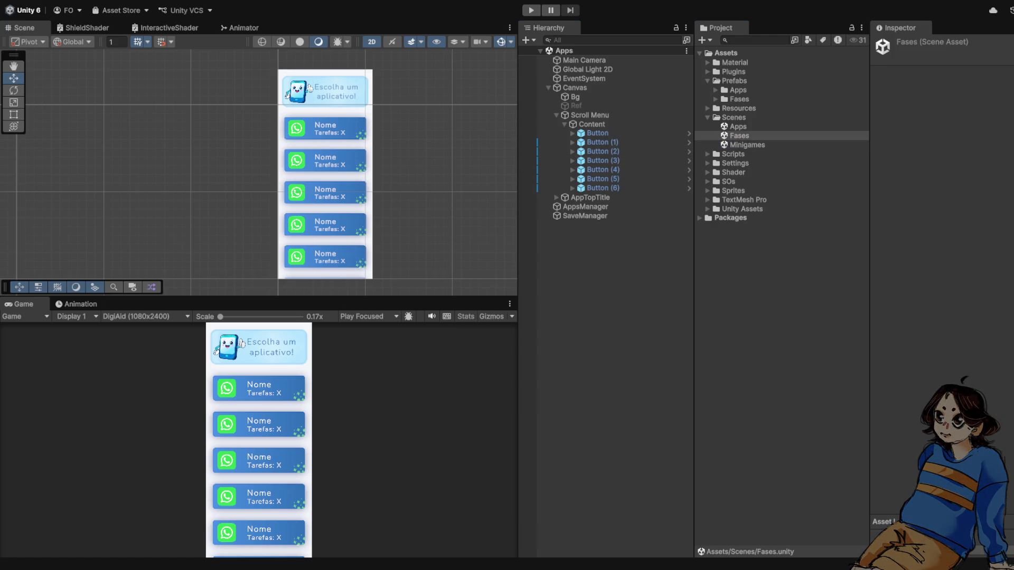
pyautogui.hotkey('ctrl', 'p')
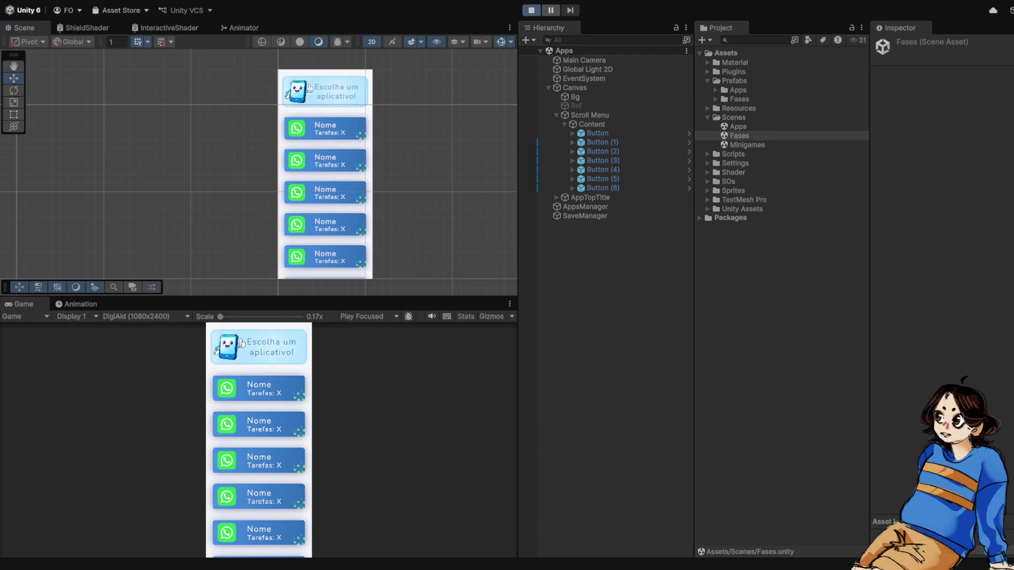
# Choose WhatsApp to open the Fases map and check SaveManager's WhatsApp phase scores
pyautogui.click(259, 388)
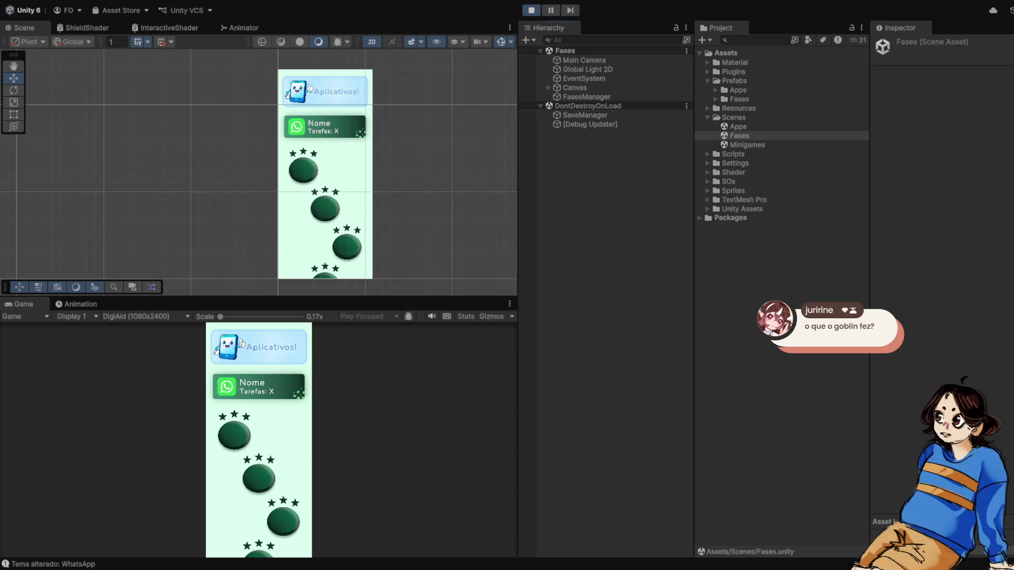
pyautogui.click(590, 124)
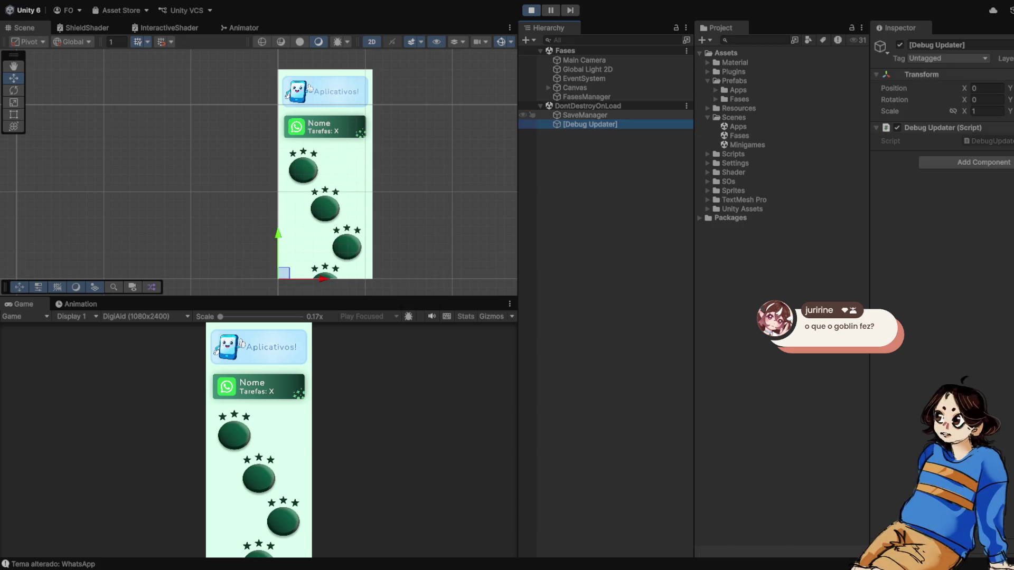
pyautogui.click(585, 115)
pyautogui.click(901, 188)
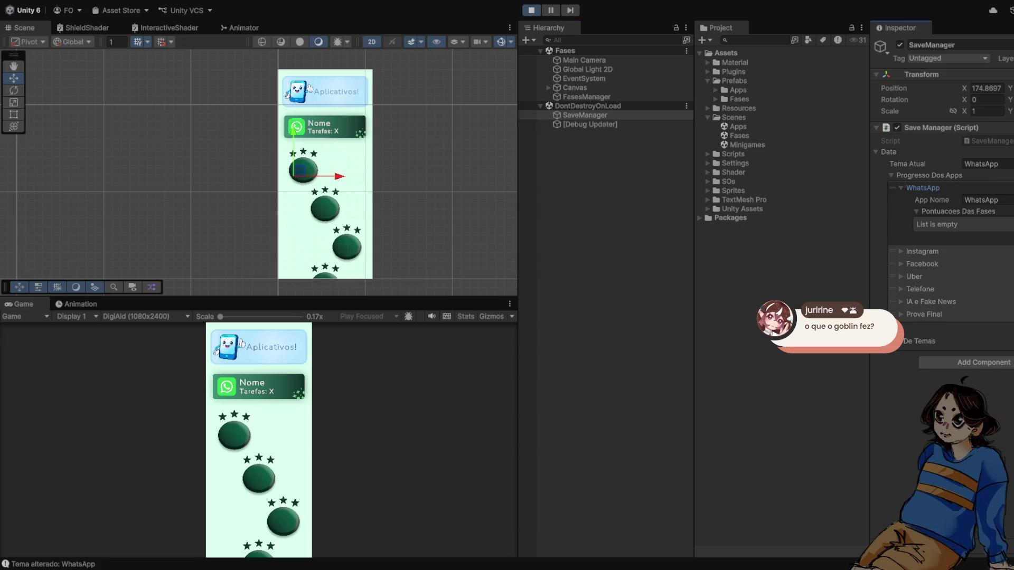
pyautogui.click(917, 211)
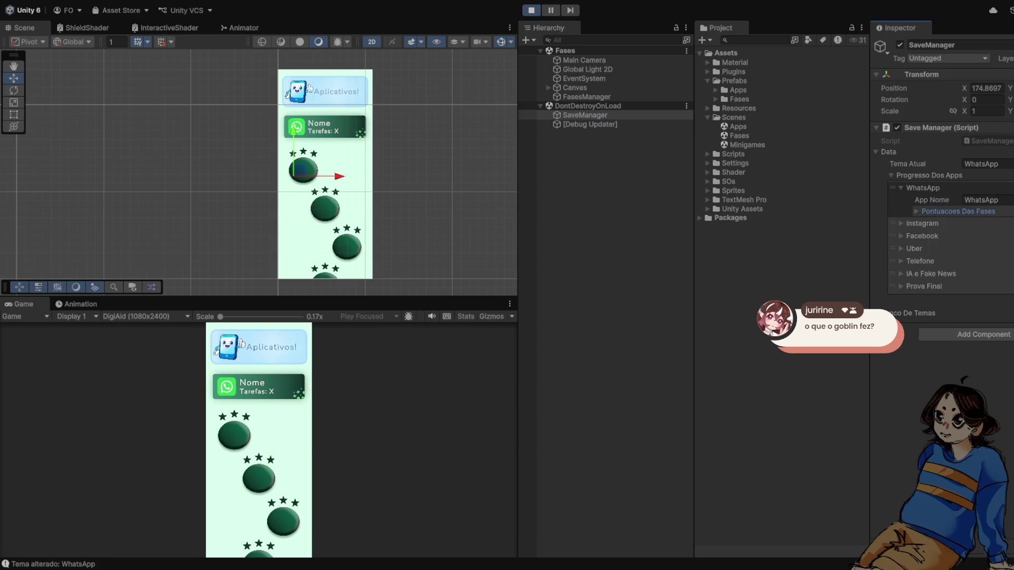
pyautogui.click(917, 211)
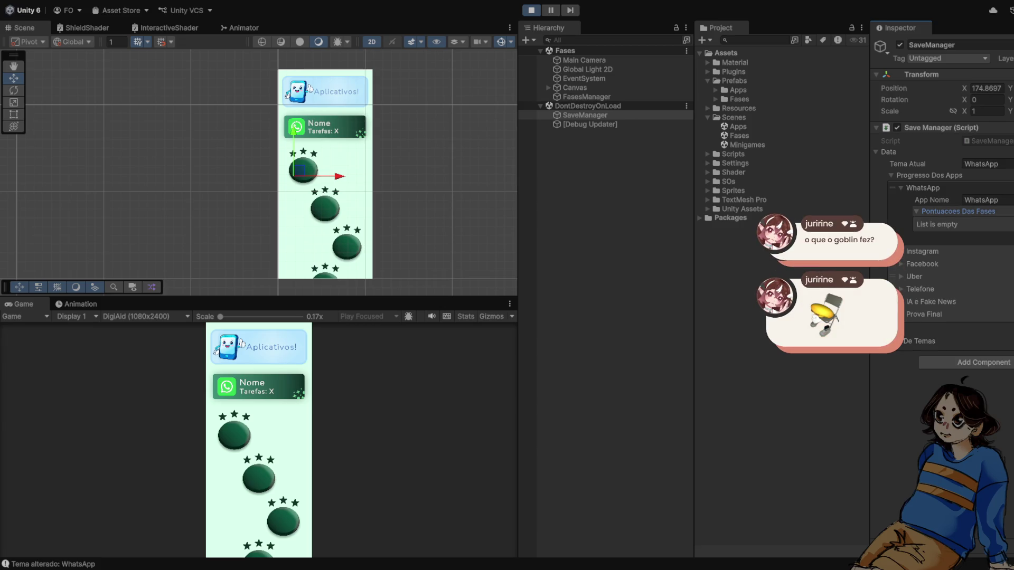
pyautogui.click(917, 211)
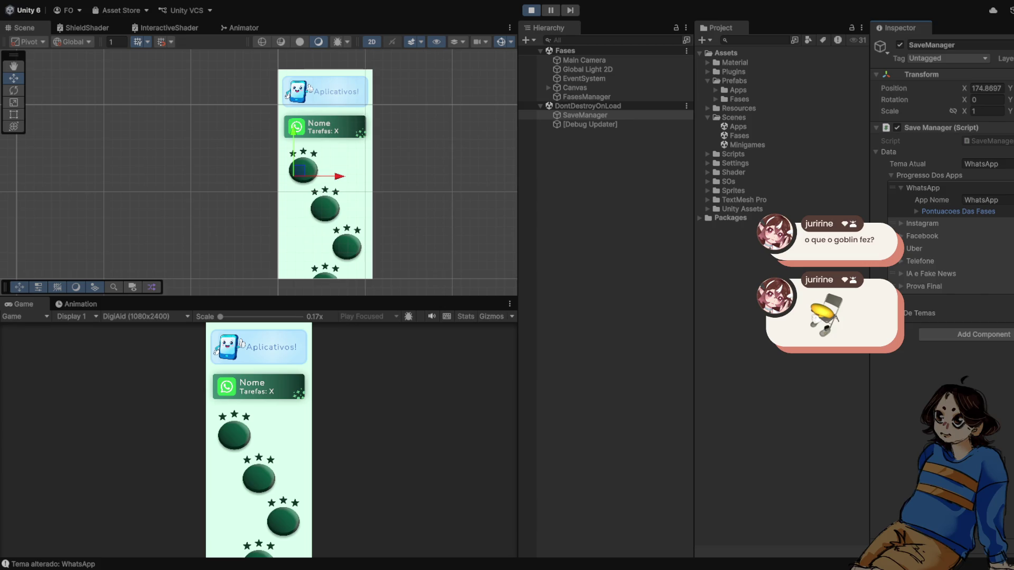
# Inspect FasesManager and the AppTitle header's Nome text, then stop play-testing
pyautogui.click(526, 96)
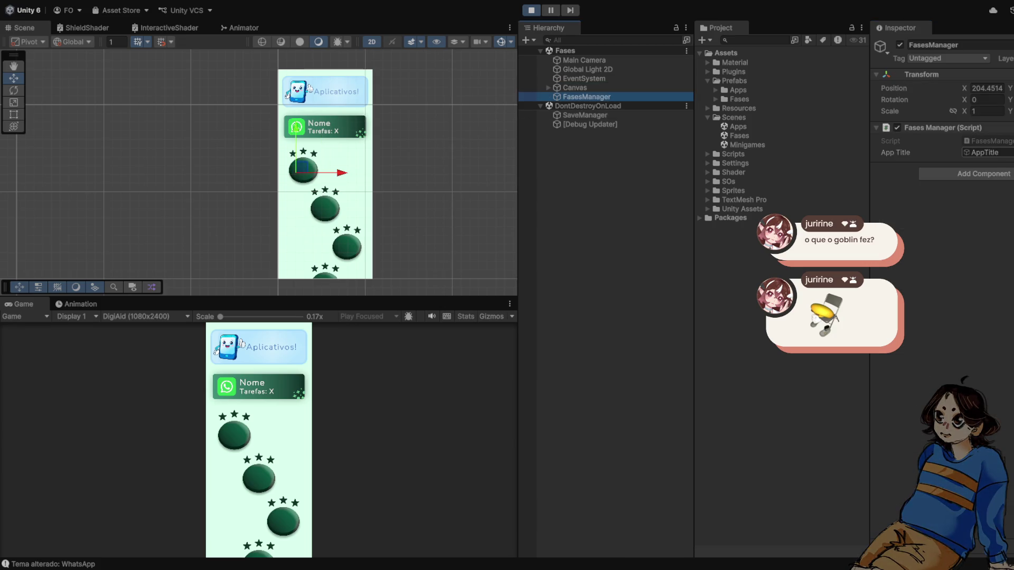
pyautogui.click(985, 153)
pyautogui.click(581, 106)
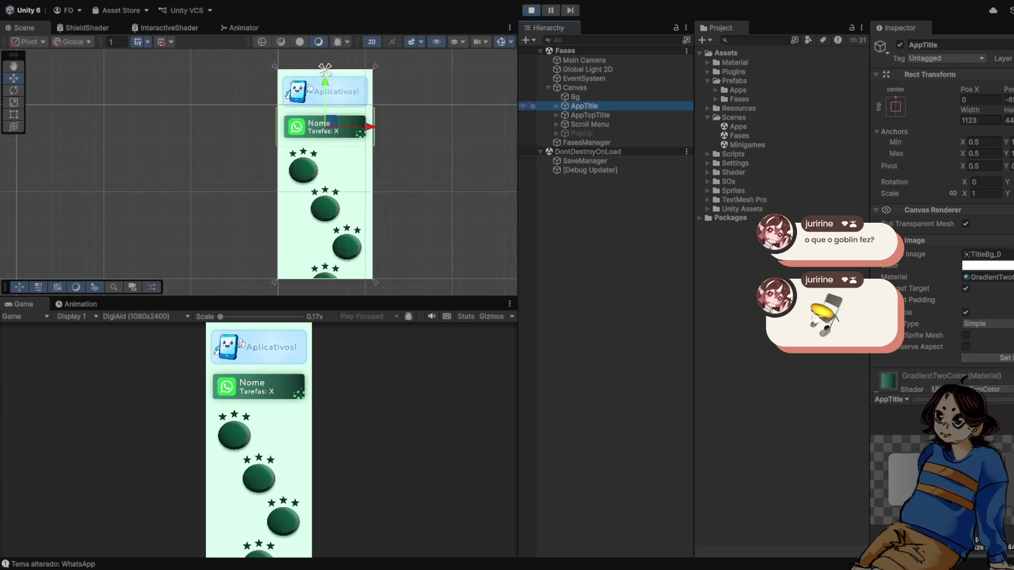
pyautogui.press('Right')
pyautogui.press('Down')
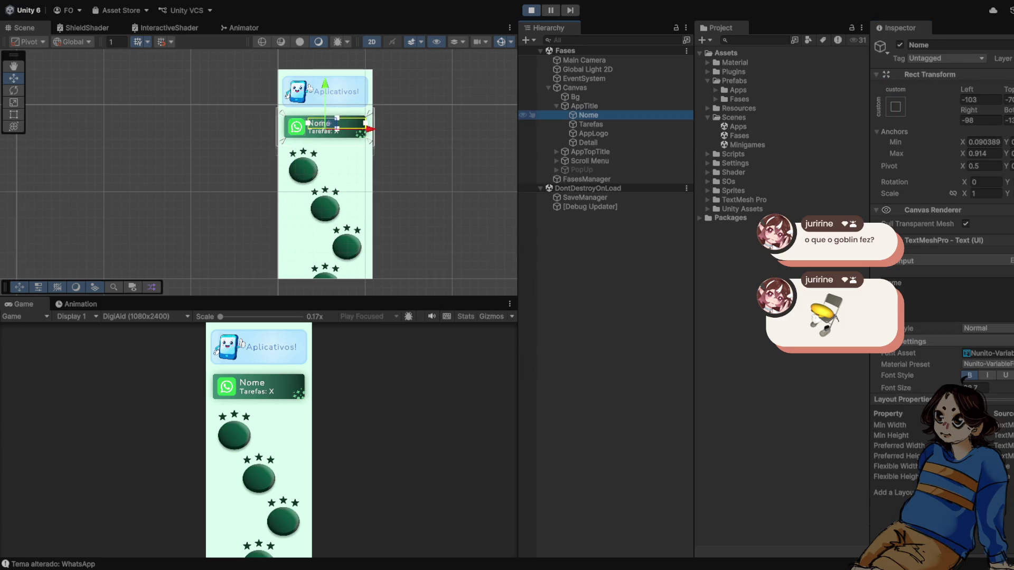
pyautogui.click(532, 10)
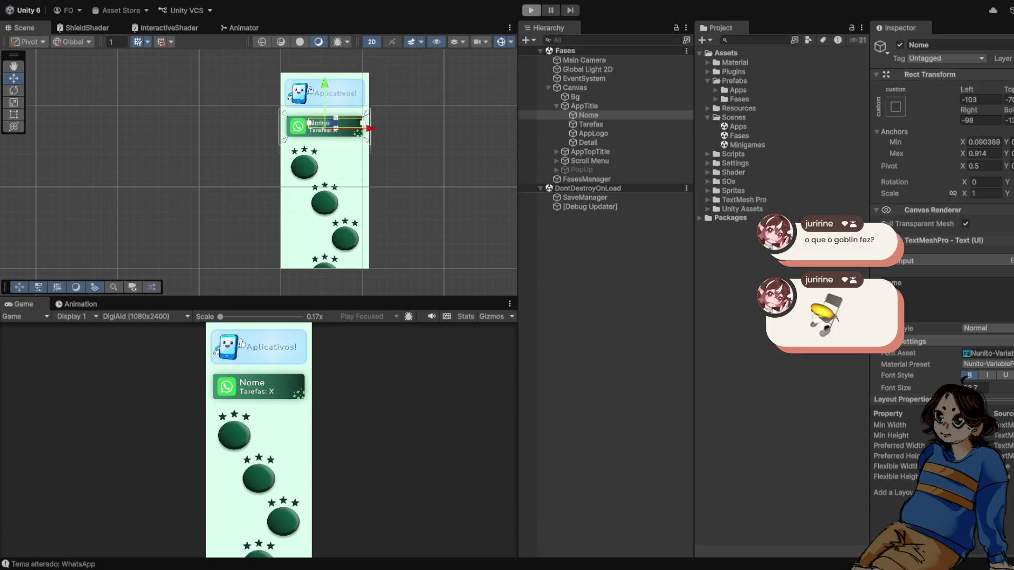
# Delete the leftover Element 0 entry from SaveManager's Progresso Dos Apps list
pyautogui.click(585, 216)
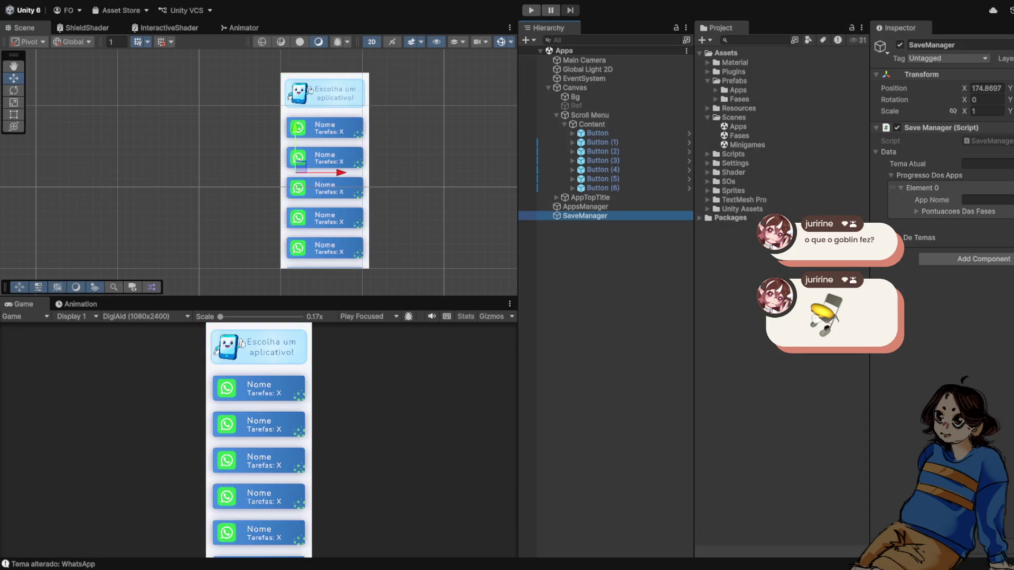
pyautogui.click(922, 188)
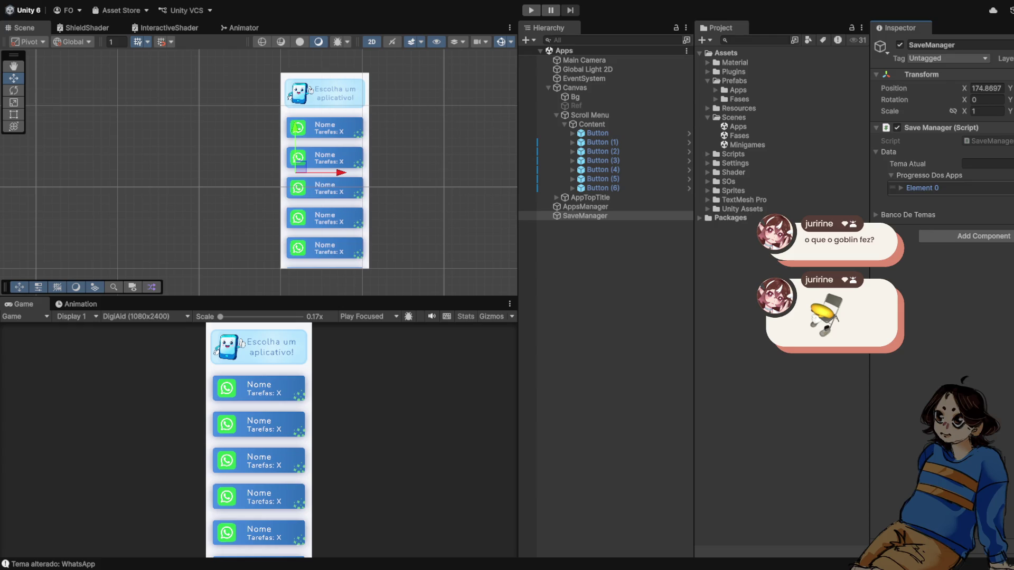
pyautogui.press('Delete')
# Play-test Apps again, checking the phase scores and theme bank in the Inspector
pyautogui.hotkey('ctrl', 'p')
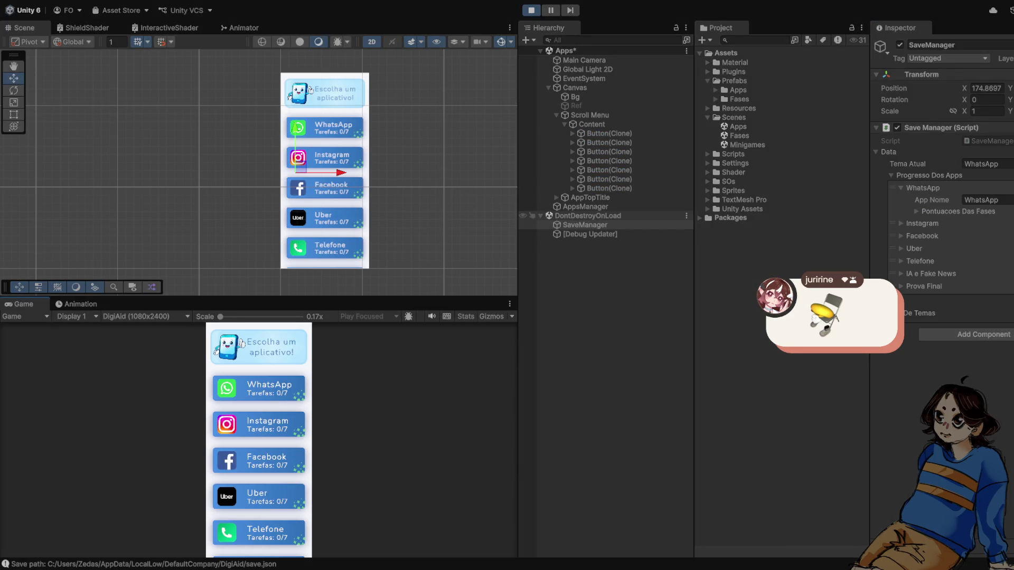
pyautogui.click(918, 212)
pyautogui.click(918, 211)
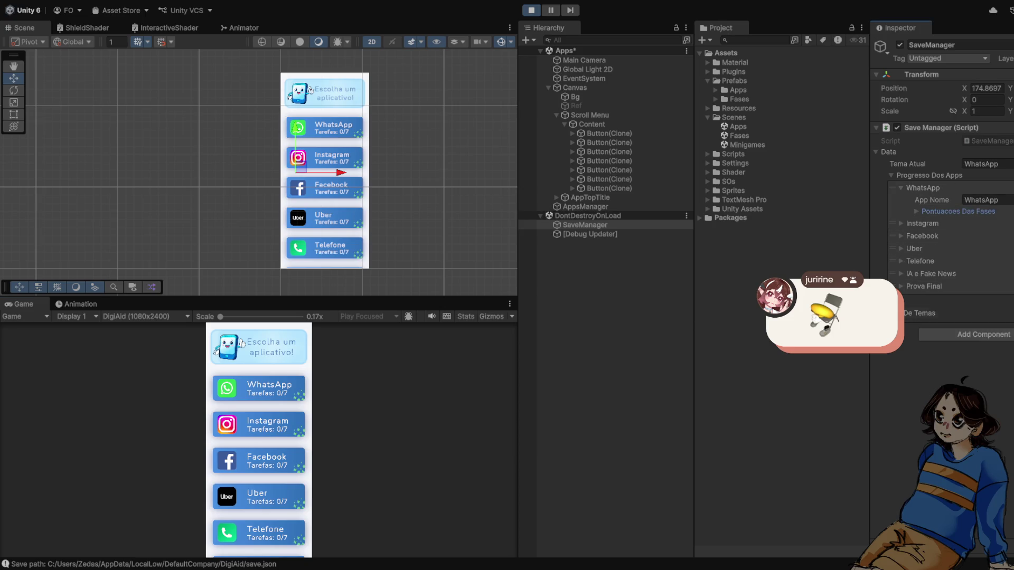
pyautogui.click(924, 313)
pyautogui.hotkey('ctrl', 'p')
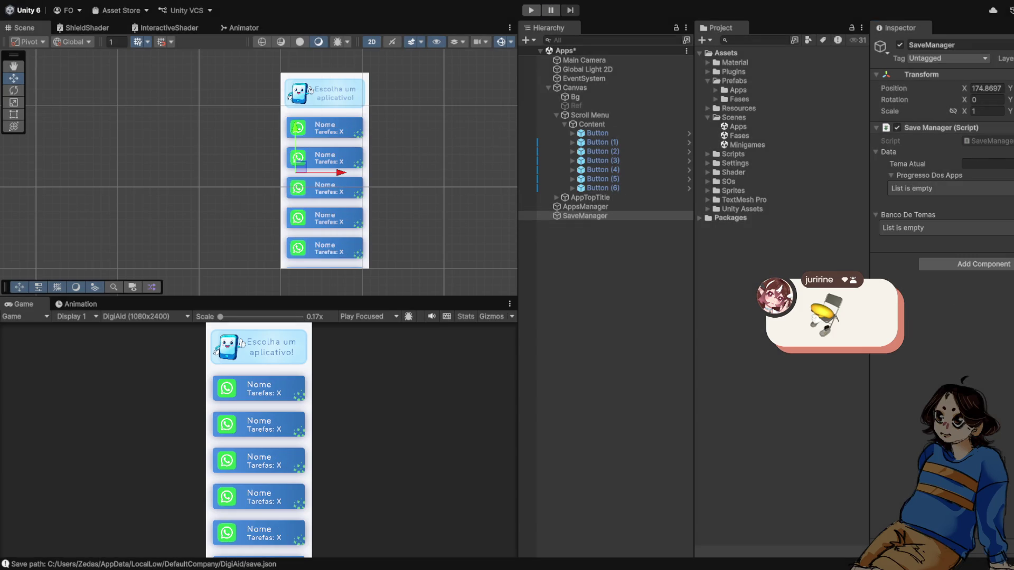
pyautogui.click(738, 126)
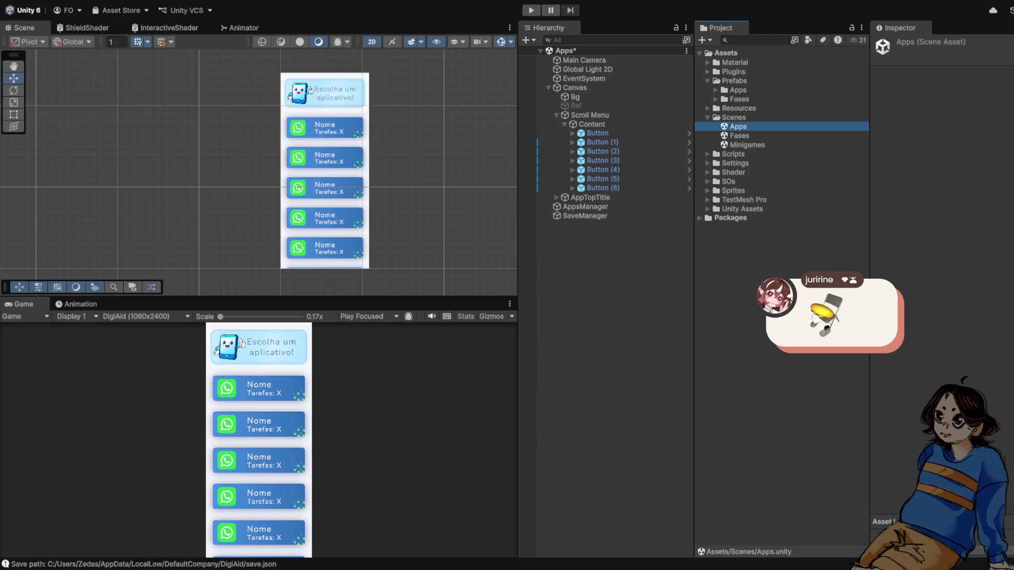
pyautogui.click(585, 105)
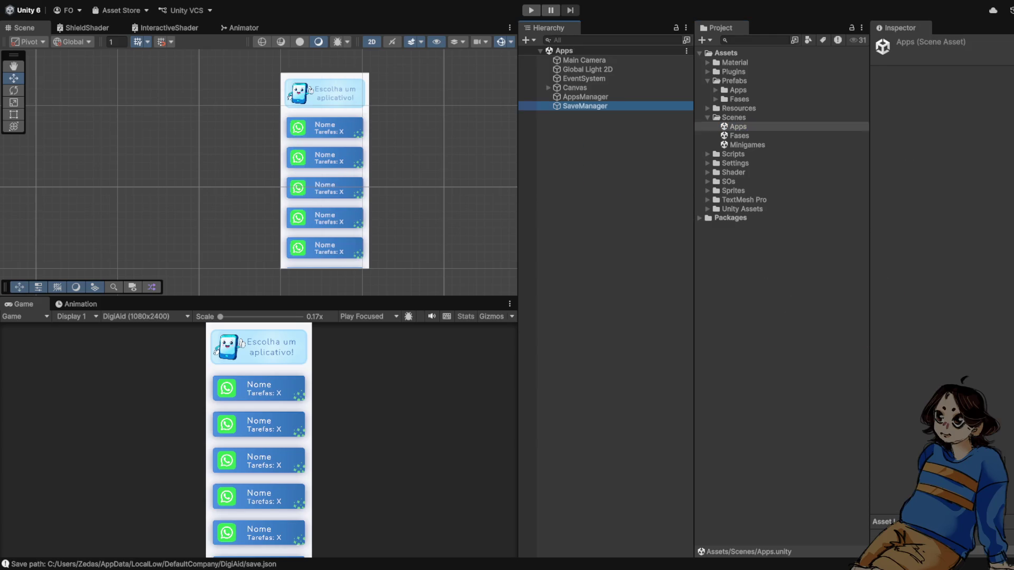
pyautogui.click(585, 97)
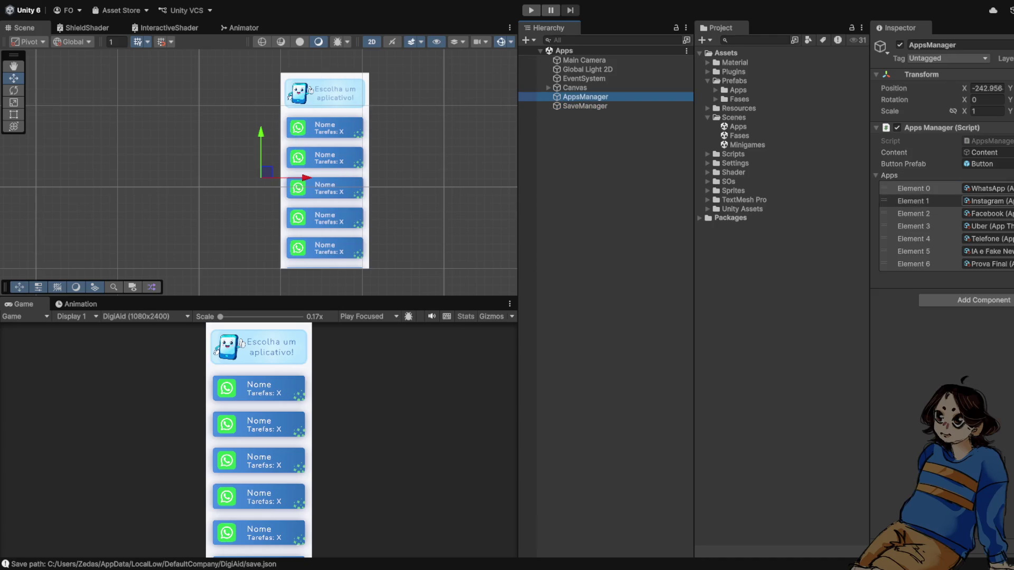
pyautogui.click(985, 201)
pyautogui.click(985, 213)
pyautogui.click(986, 226)
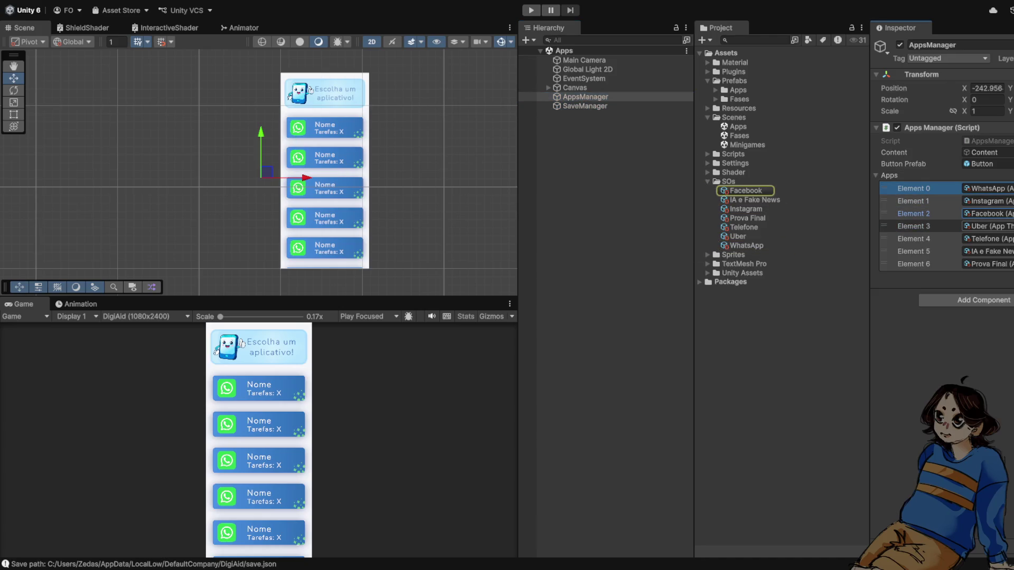
pyautogui.click(913, 252)
pyautogui.click(986, 264)
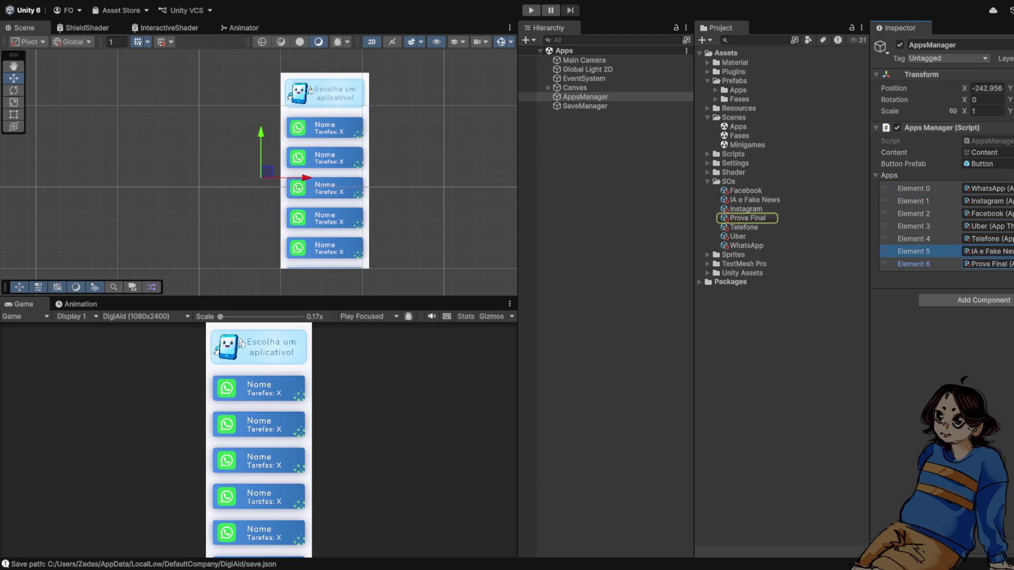
pyautogui.hotkey('ctrl', 'p')
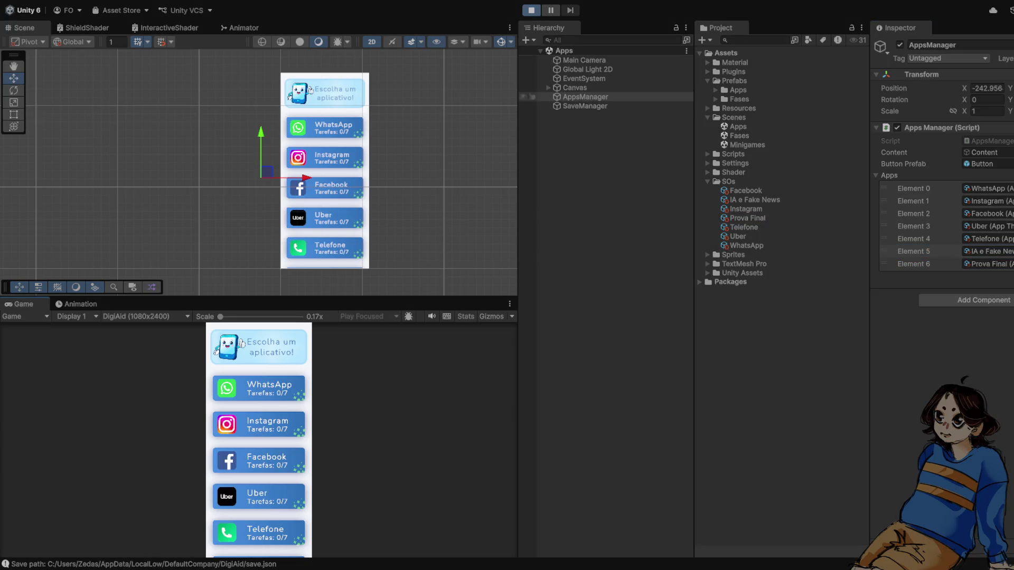
pyautogui.click(585, 115)
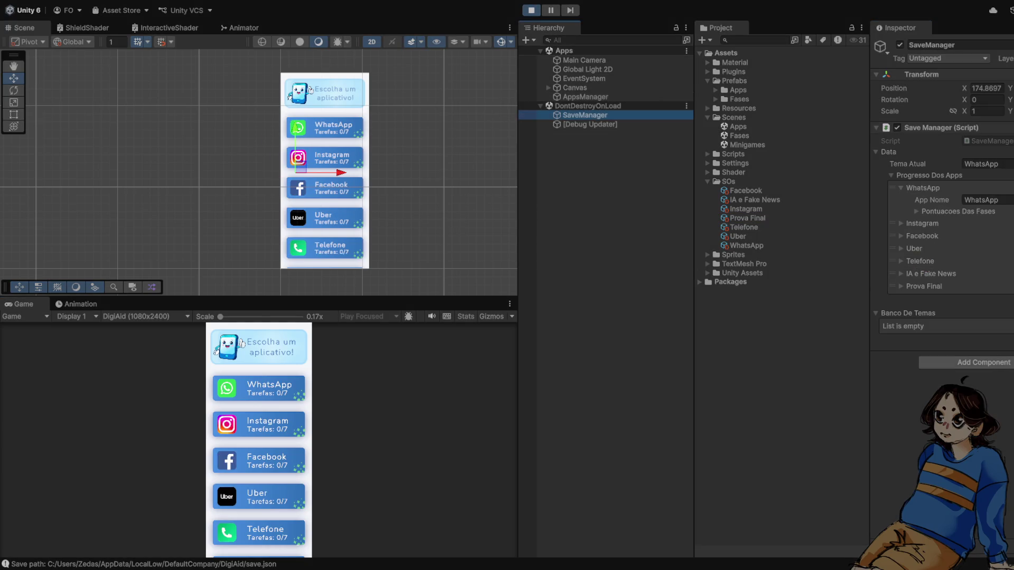
pyautogui.click(531, 10)
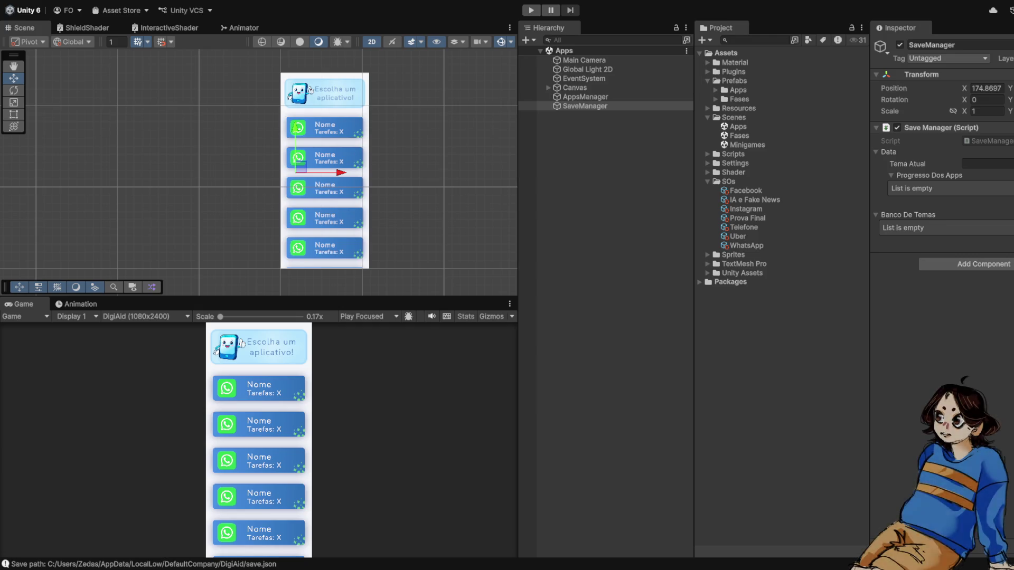
pyautogui.click(585, 96)
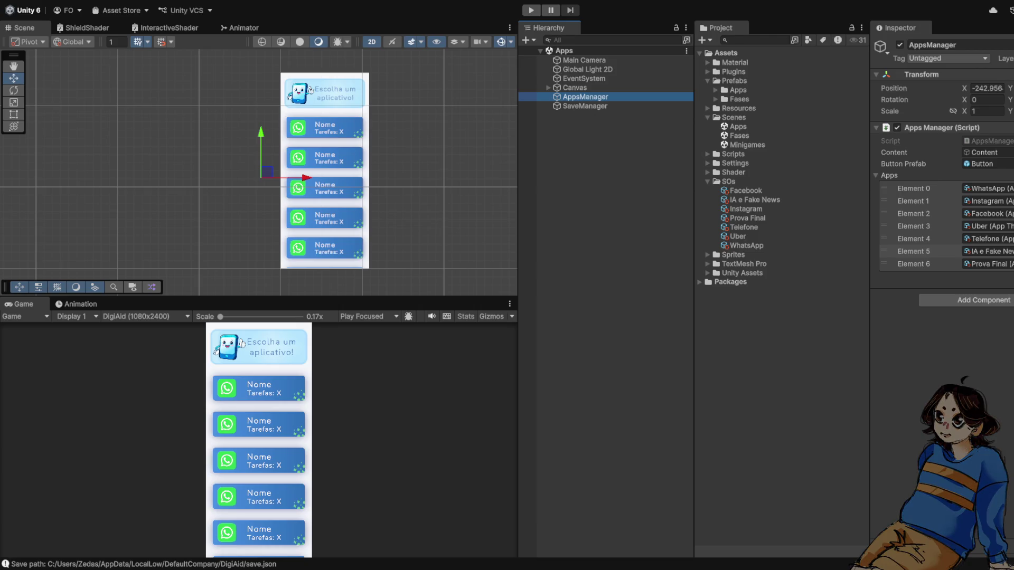
# Start a play-test of the Apps scene and select SaveManager to view its runtime data
pyautogui.hotkey('ctrl', 'p')
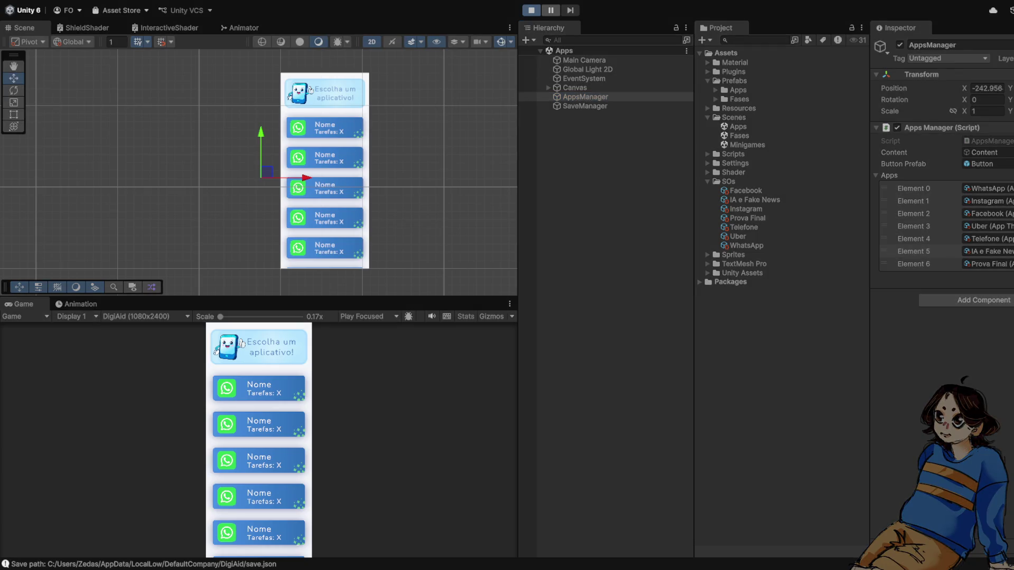
pyautogui.scroll(-2, 259, 443)
pyautogui.scroll(2, 258, 444)
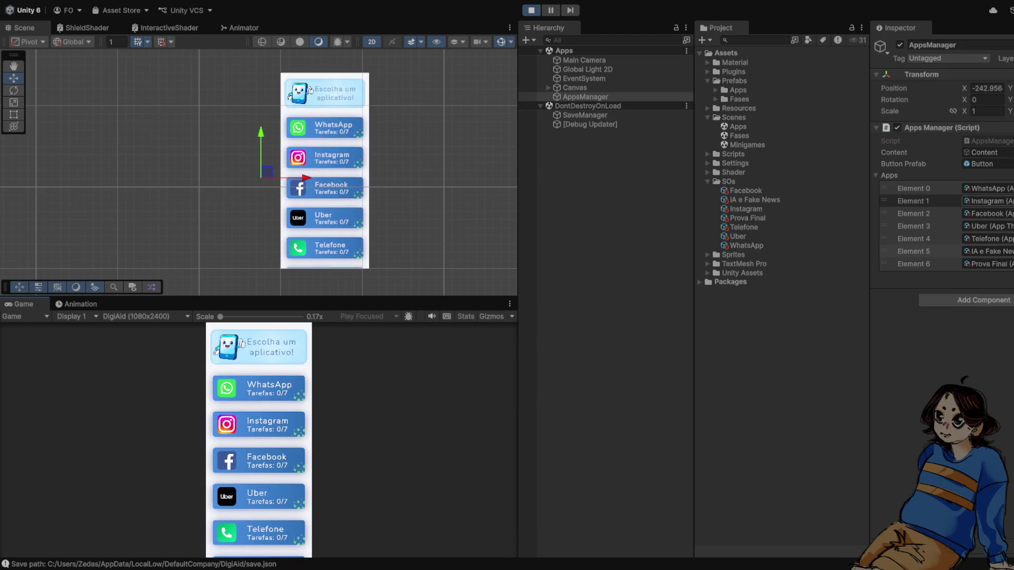
pyautogui.click(985, 213)
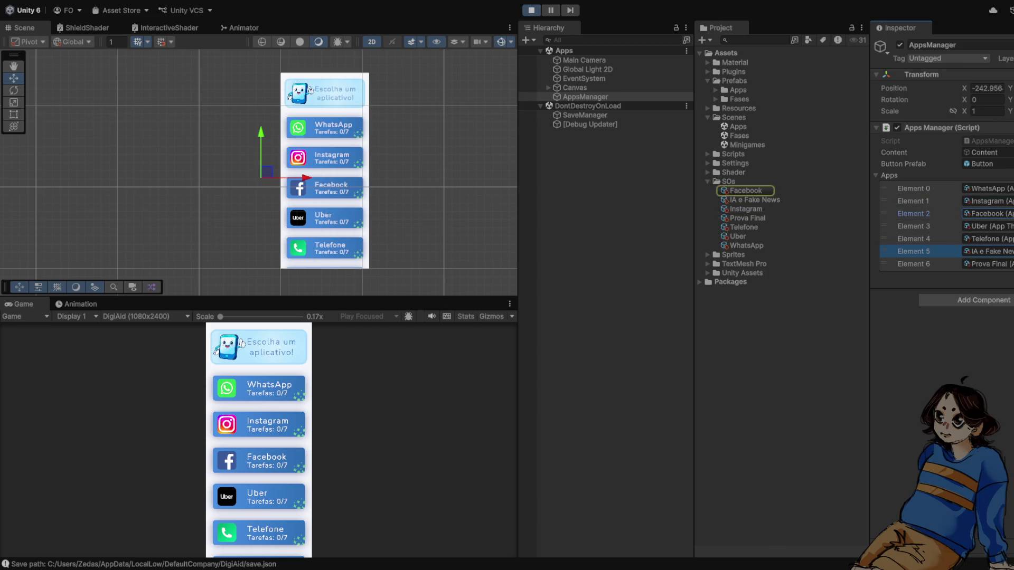
pyautogui.click(585, 116)
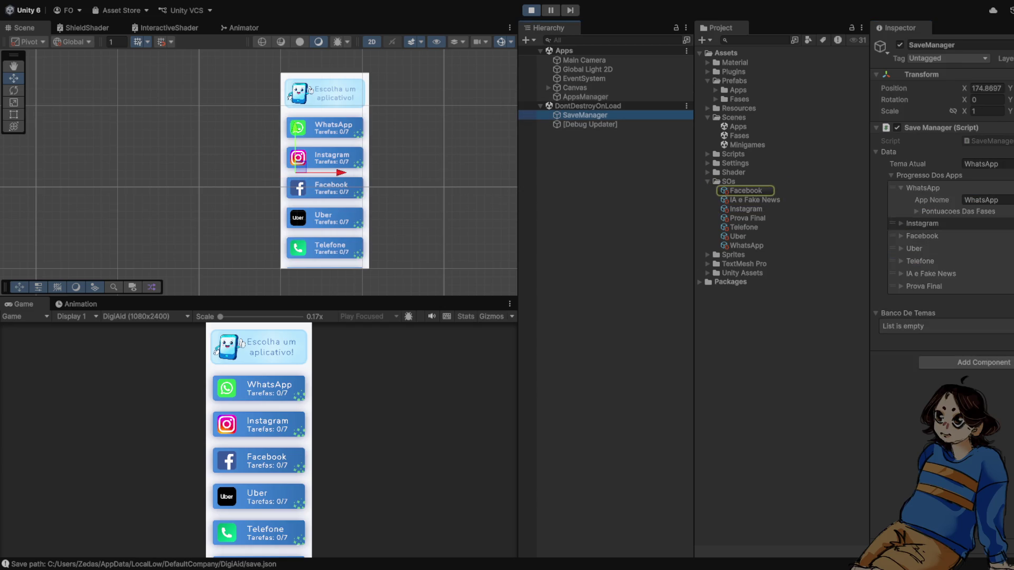
# Expand and collapse the WhatsApp, Instagram and Prova Final progress entries and their phase scores
pyautogui.click(901, 188)
pyautogui.click(918, 211)
pyautogui.click(918, 212)
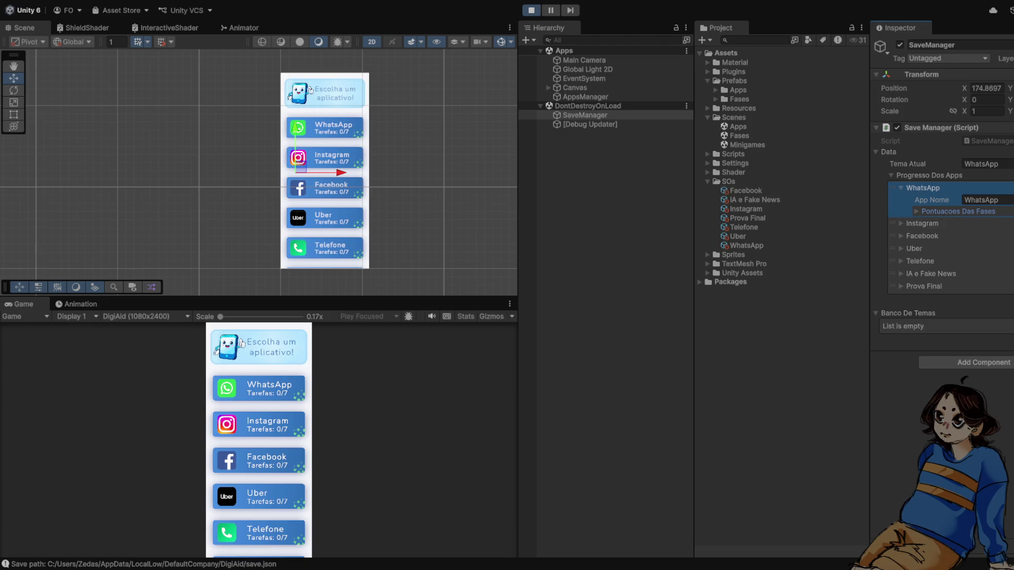
pyautogui.click(901, 224)
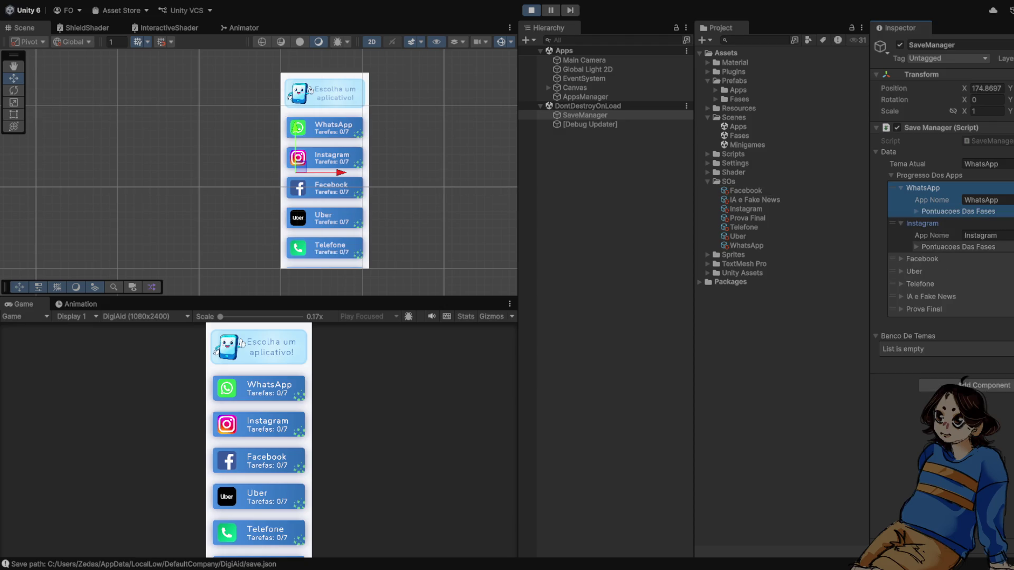
pyautogui.click(901, 223)
pyautogui.click(901, 188)
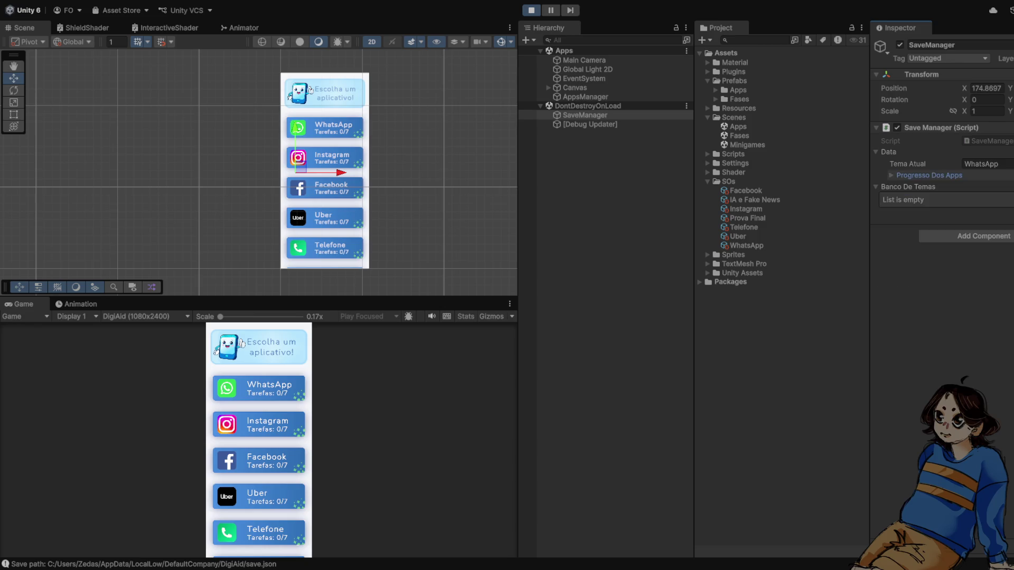
pyautogui.click(901, 263)
pyautogui.click(917, 287)
pyautogui.click(917, 287)
pyautogui.click(901, 264)
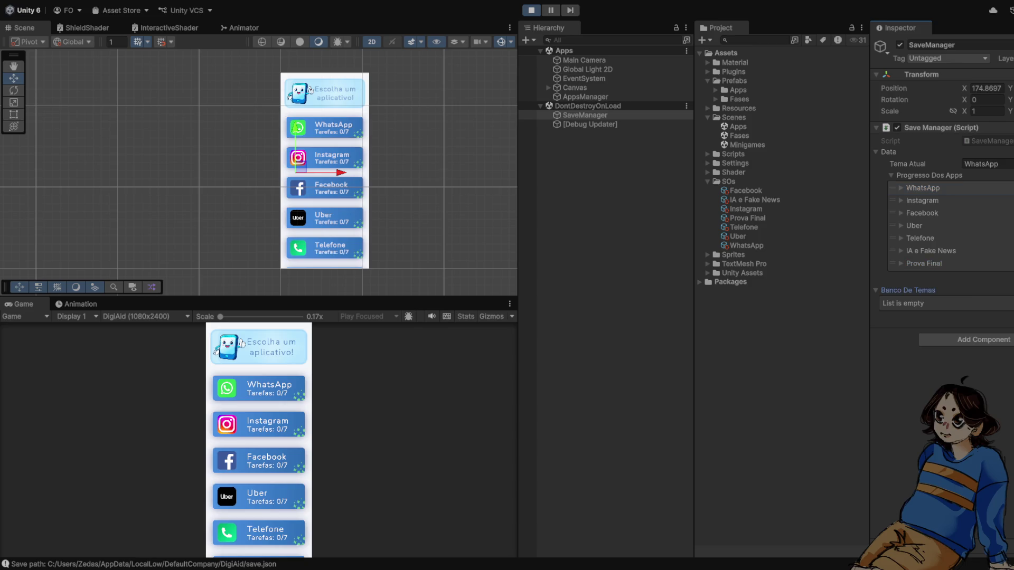
# Add and undo an empty Banco De Temas element, then stop the play-test
pyautogui.click(1007, 316)
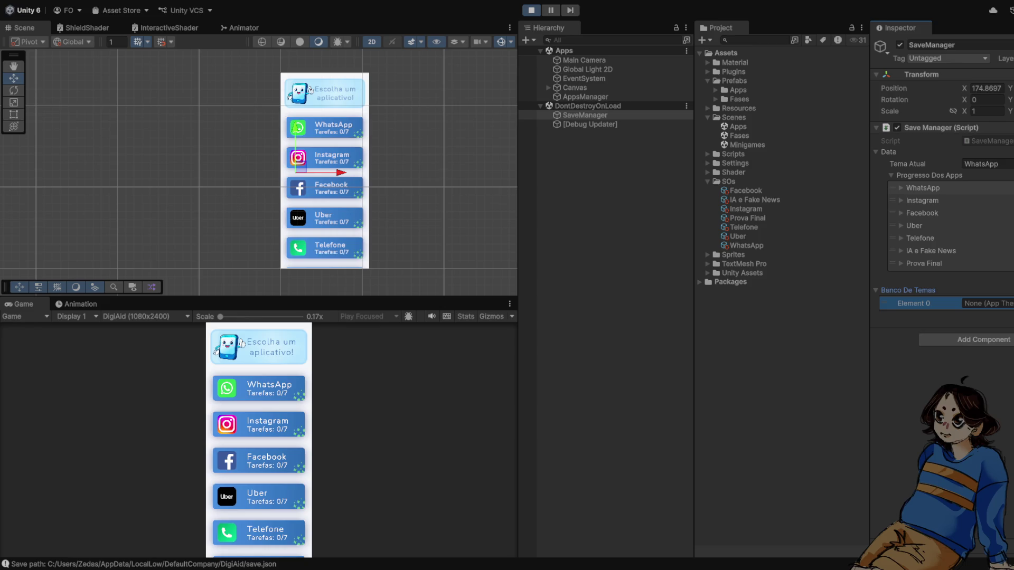
pyautogui.hotkey('ctrl', 'z')
pyautogui.hotkey('ctrl', 'p')
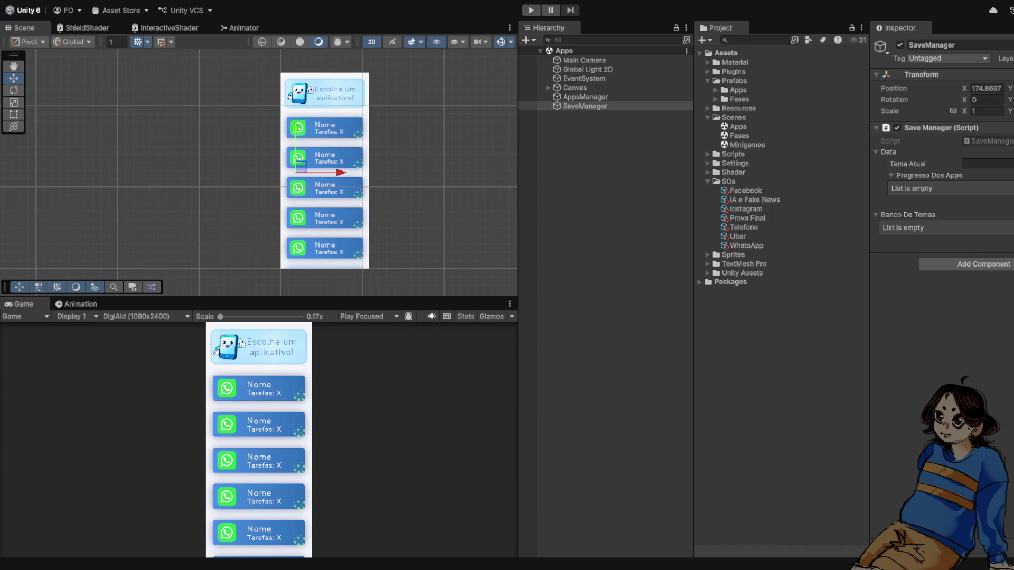
# Add seven empty elements to SaveManager's Banco De Temas list
pyautogui.click(1010, 239)
pyautogui.click(1010, 239)
pyautogui.click(1010, 252)
pyautogui.click(1010, 265)
pyautogui.click(1009, 278)
pyautogui.click(1010, 290)
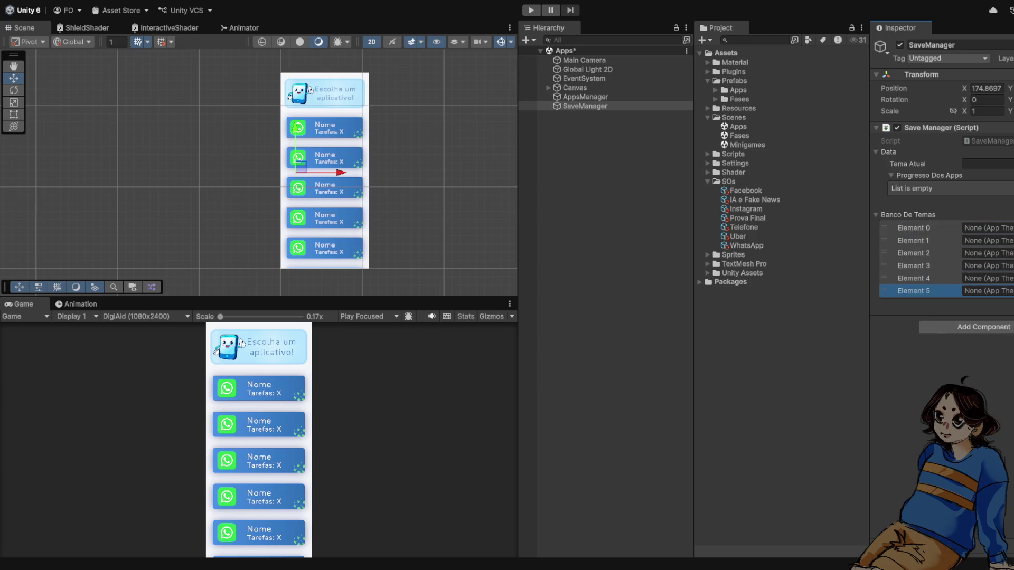
pyautogui.click(1010, 303)
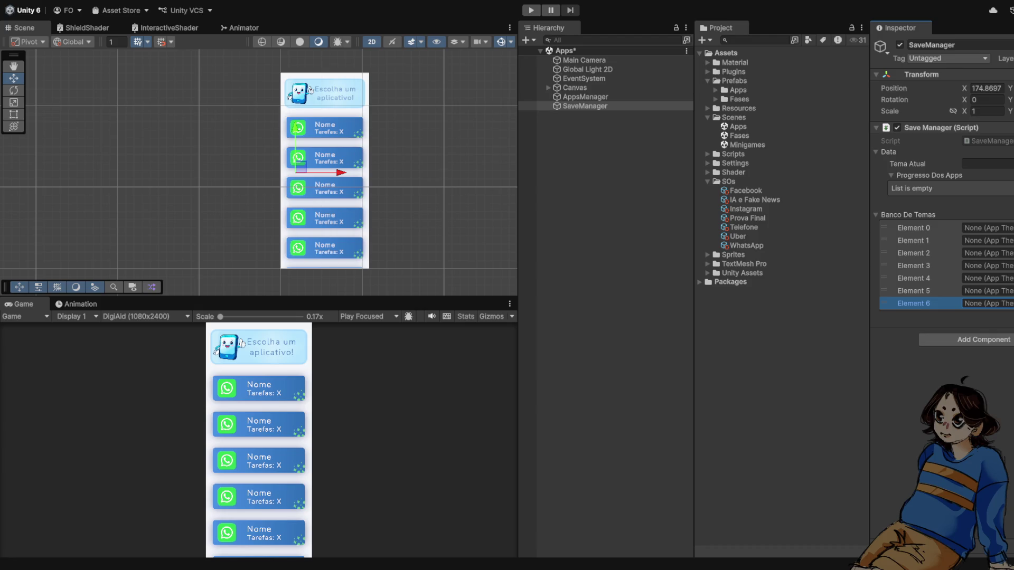
# Assign the WhatsApp, Instagram and Facebook themes to elements 0, 1 and 2
pyautogui.moveTo(746, 209); pyautogui.dragTo(985, 228)
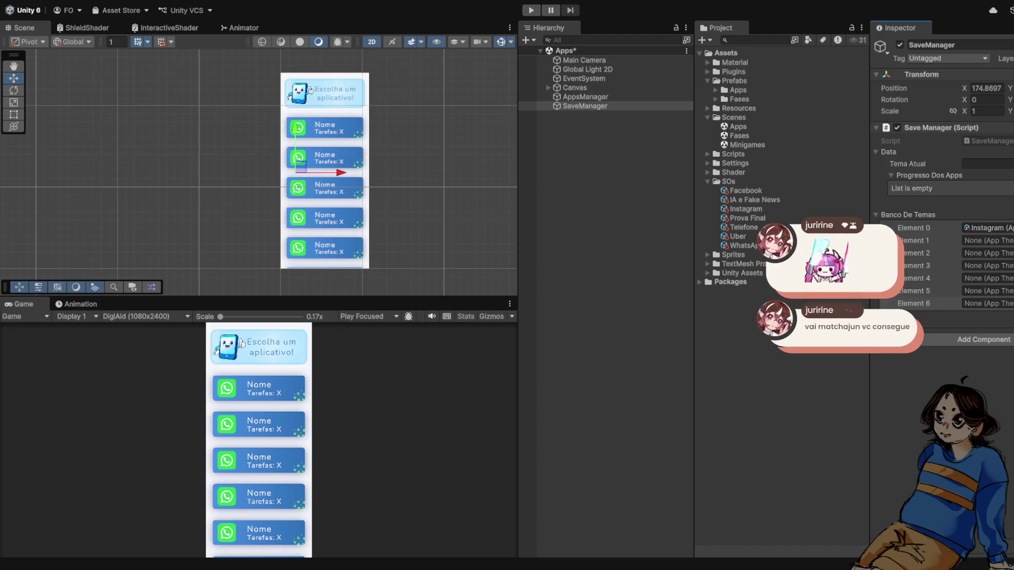
pyautogui.click(929, 303)
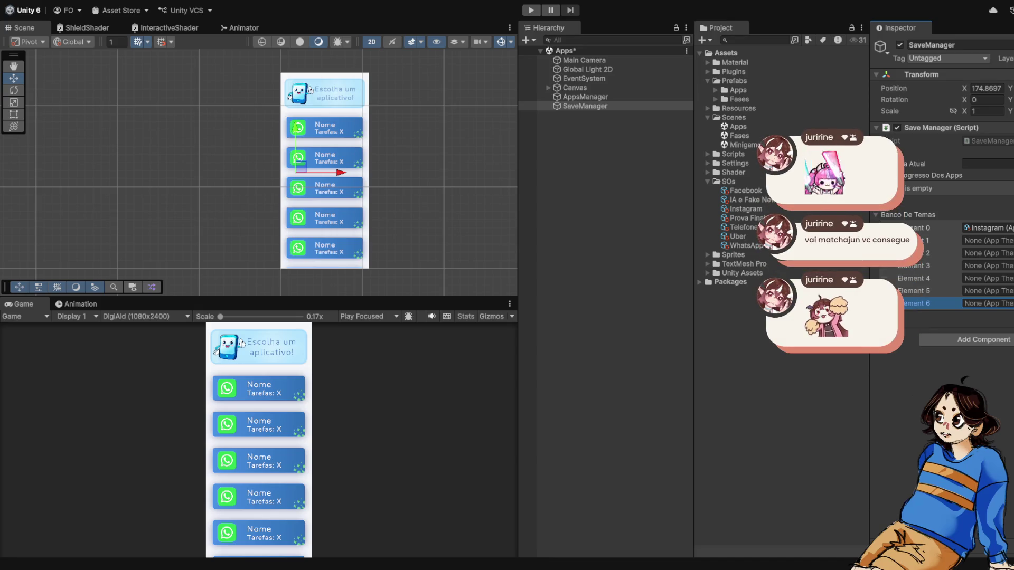
pyautogui.click(987, 227)
pyautogui.moveTo(746, 245); pyautogui.dragTo(986, 227)
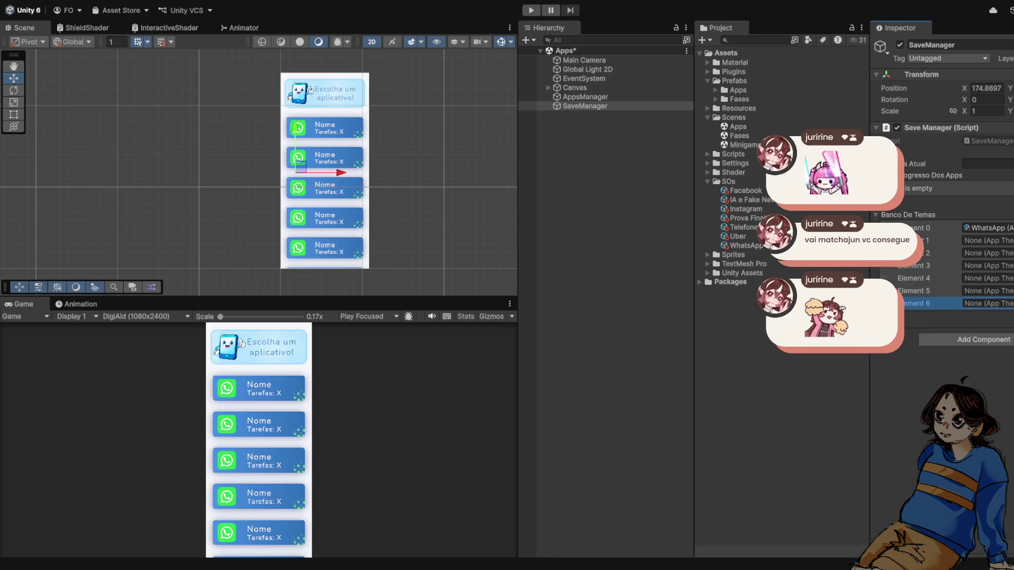
pyautogui.moveTo(746, 208); pyautogui.dragTo(986, 240)
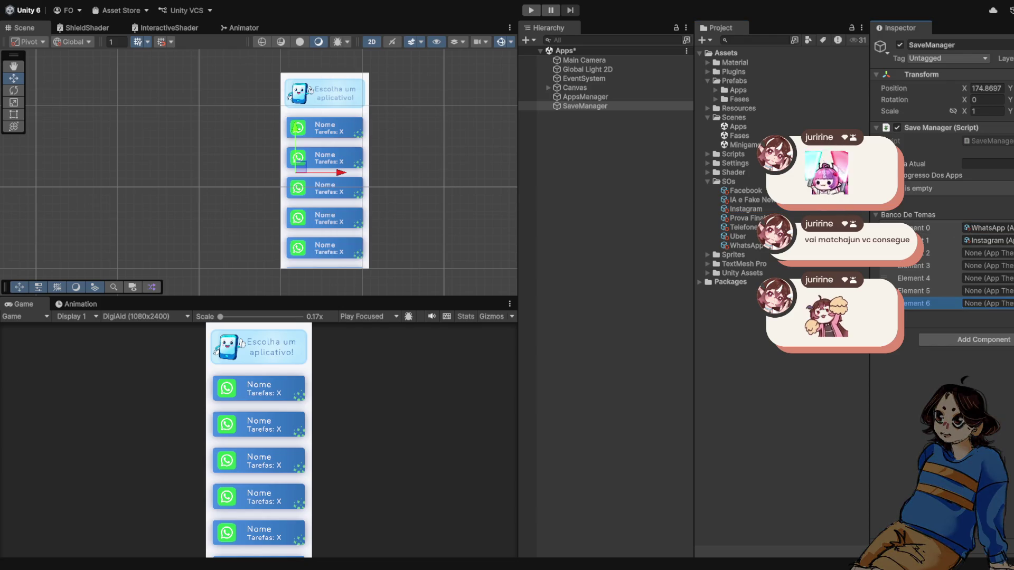
pyautogui.moveTo(746, 190); pyautogui.dragTo(986, 253)
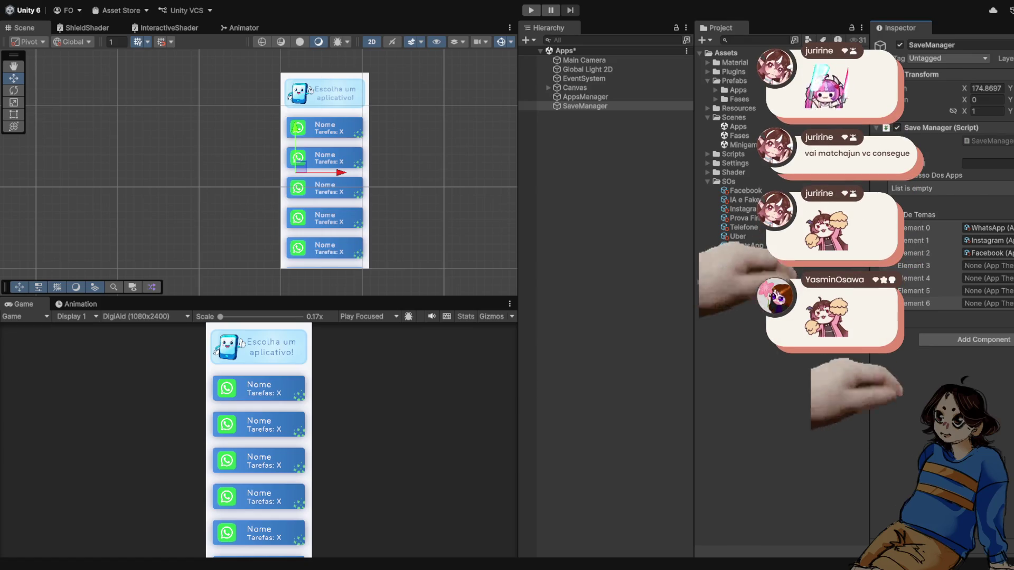
# Assign Uber, Telefone, IA e Fake News and Prova Final themes to elements 3–6
pyautogui.click(738, 236)
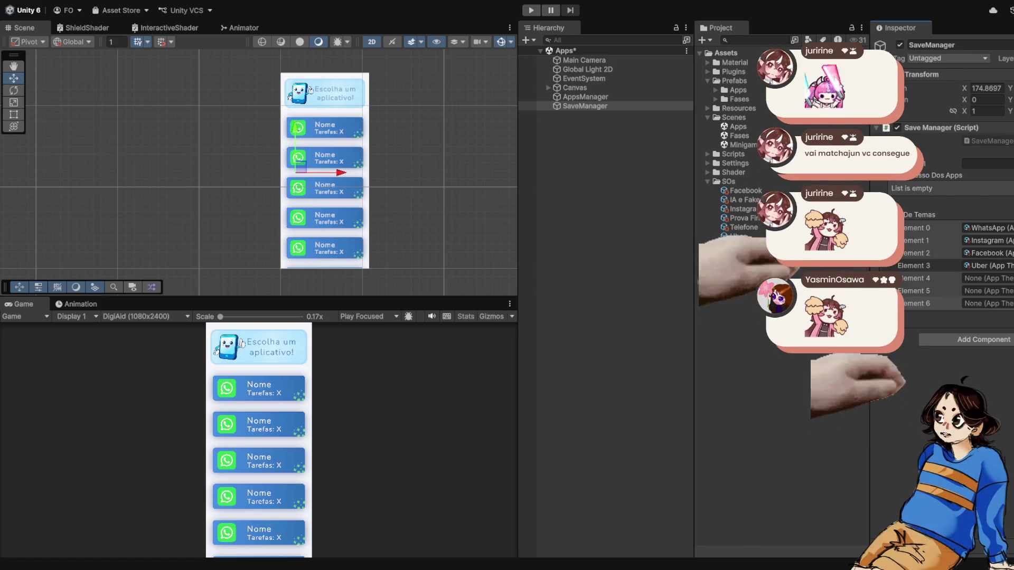
pyautogui.moveTo(738, 236); pyautogui.dragTo(987, 266)
pyautogui.click(917, 303)
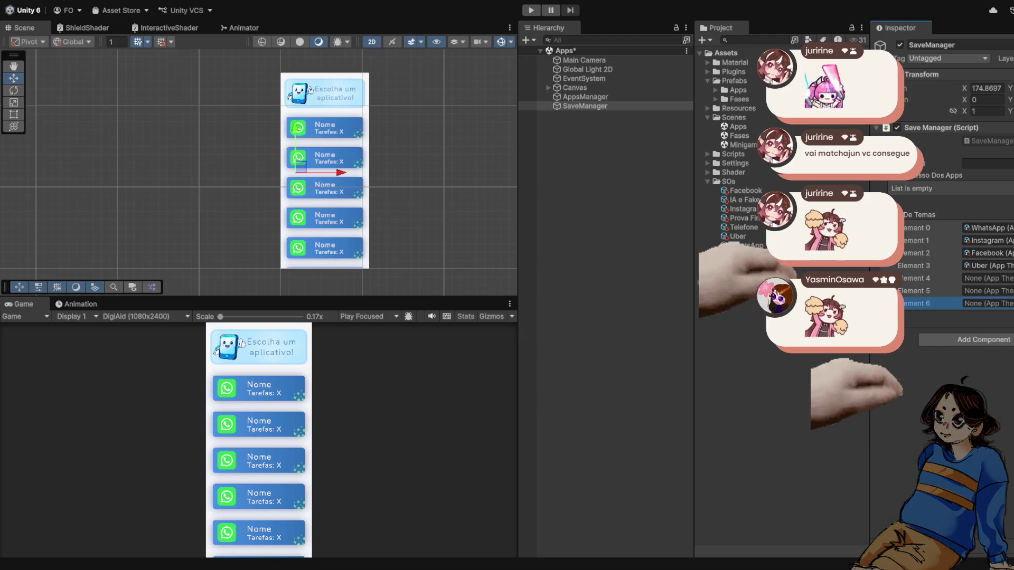
pyautogui.moveTo(744, 227); pyautogui.dragTo(987, 278)
pyautogui.moveTo(744, 200)
pyautogui.mouseDown()
pyautogui.moveTo(898, 264)
pyautogui.moveTo(983, 279)
pyautogui.moveTo(986, 291)
pyautogui.mouseUp()
pyautogui.moveTo(744, 218); pyautogui.dragTo(987, 304)
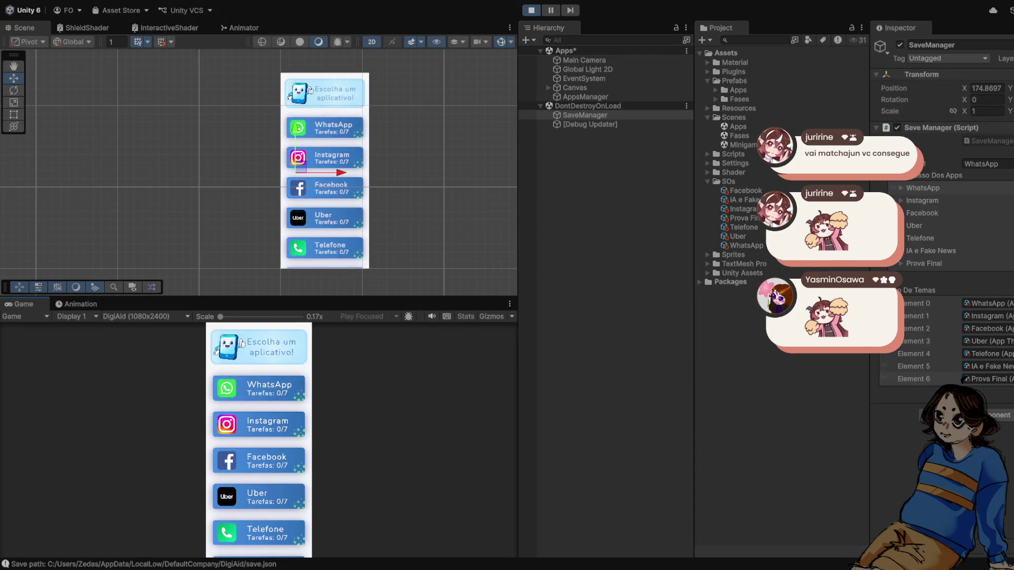
# Restart the Apps play-test, open the WhatsApp button's green level map, then stop playing
pyautogui.click(532, 10)
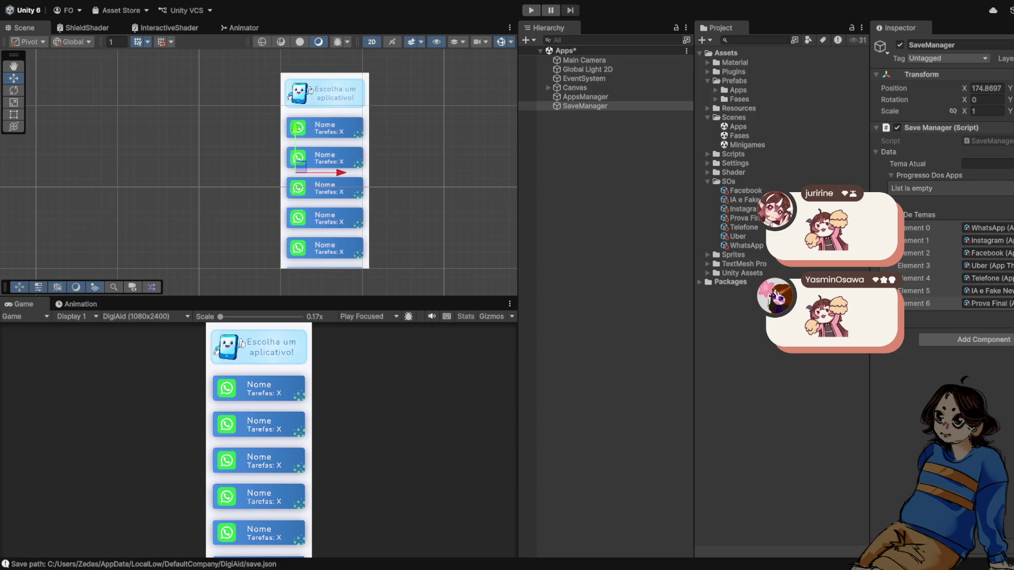
pyautogui.hotkey('ctrl', 'p')
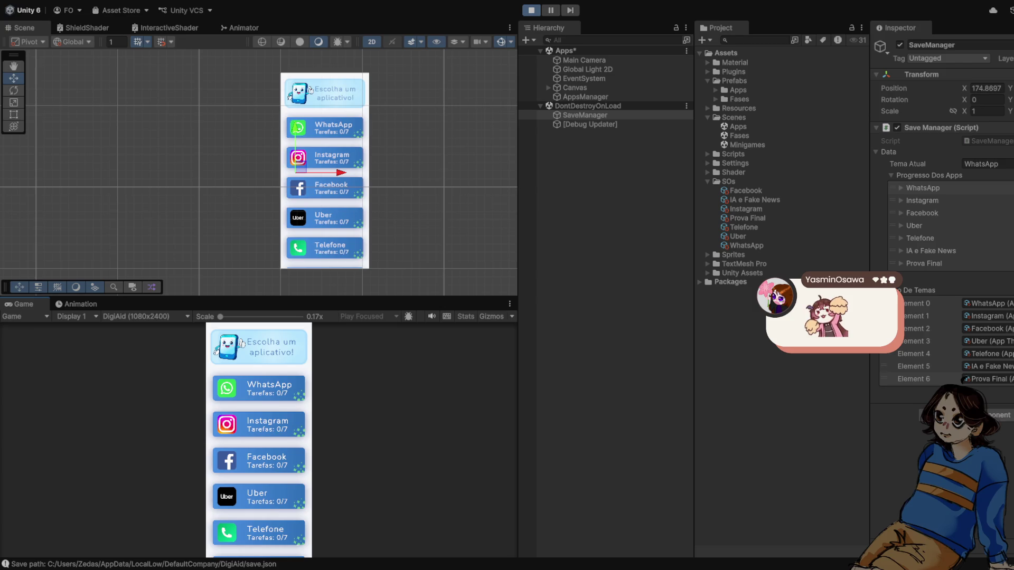
pyautogui.click(259, 388)
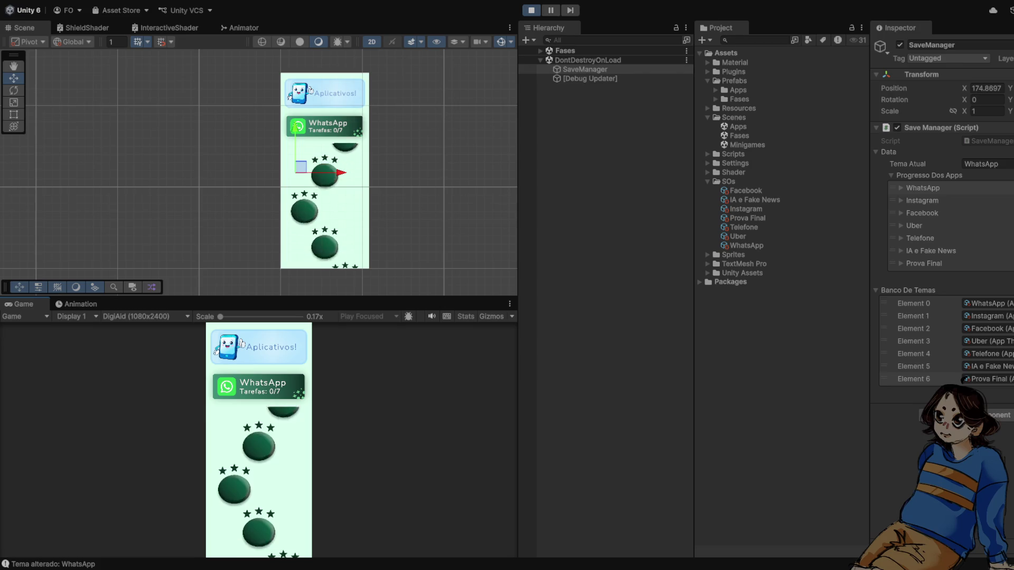
pyautogui.hotkey('ctrl', 'p')
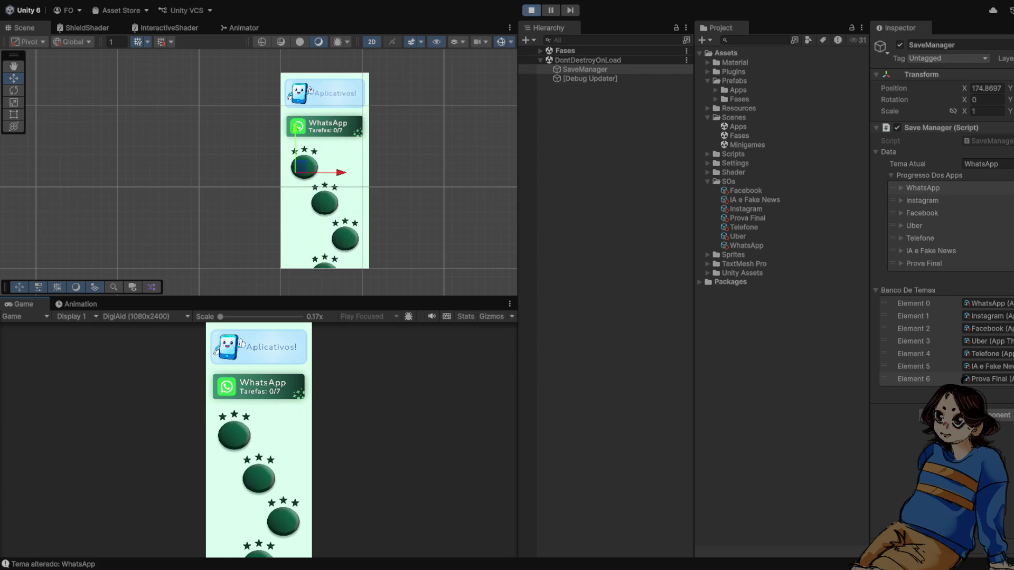
pyautogui.scroll(1, 317, 187)
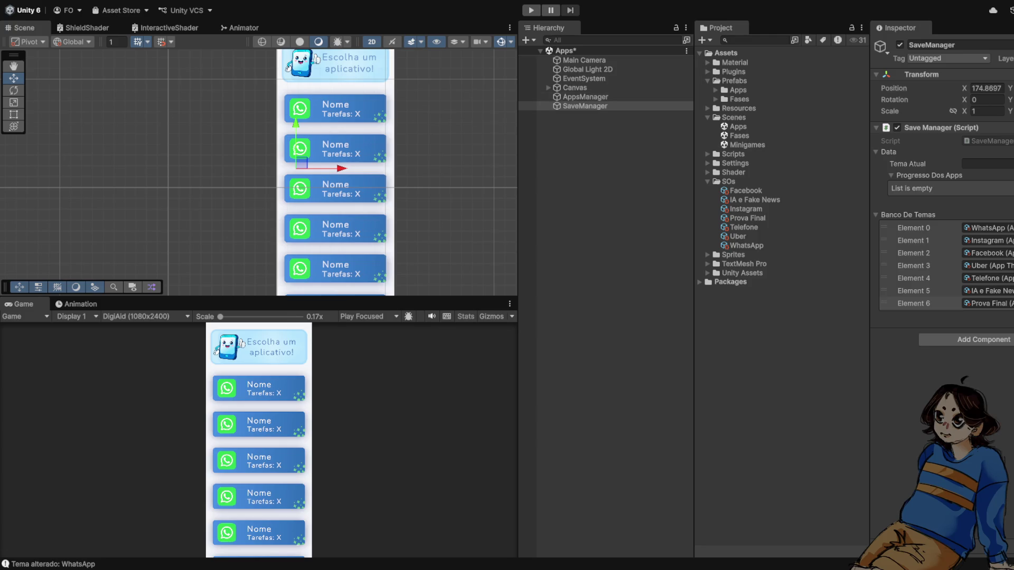
# Open the Fases scene, expand Canvas, and inspect AppTopTitle and FasesManager's App Title reference
pyautogui.click(740, 136)
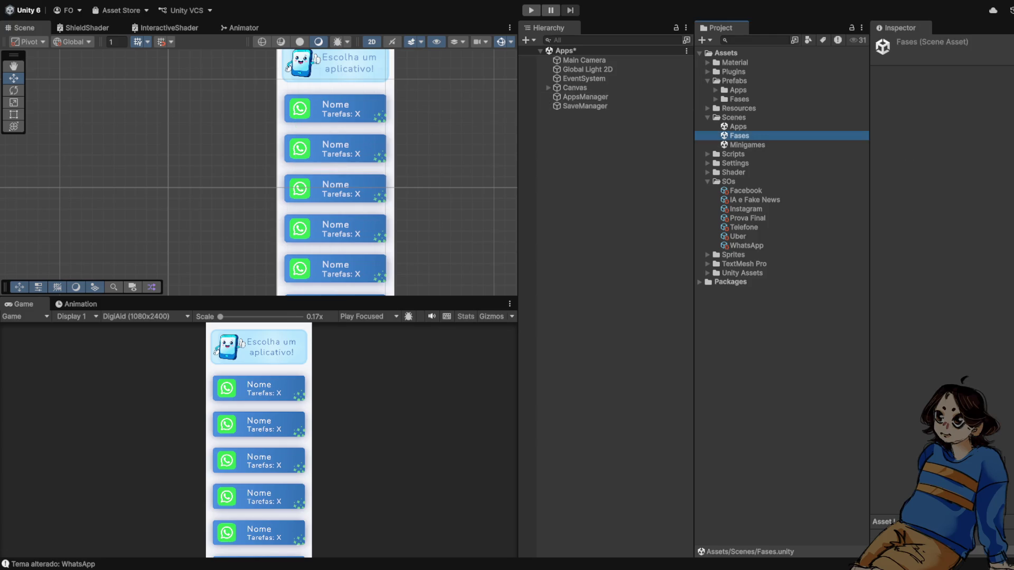
pyautogui.doubleClick(739, 135)
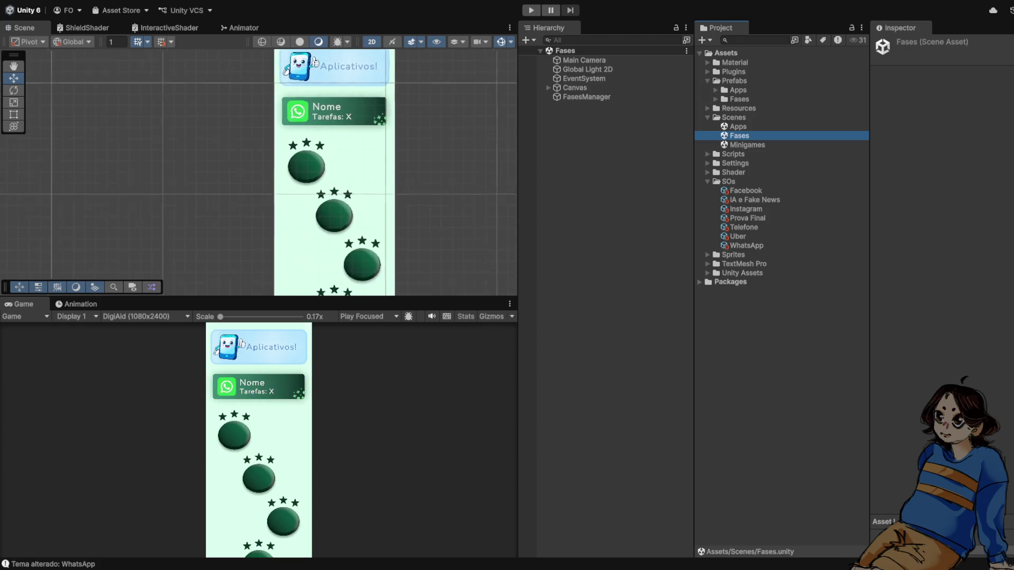
pyautogui.click(549, 88)
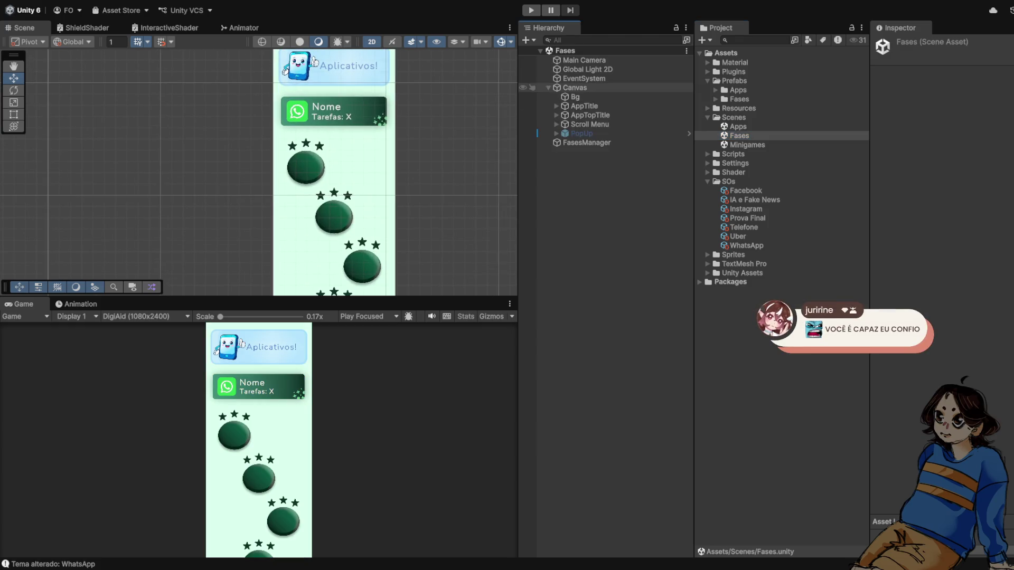
pyautogui.click(590, 115)
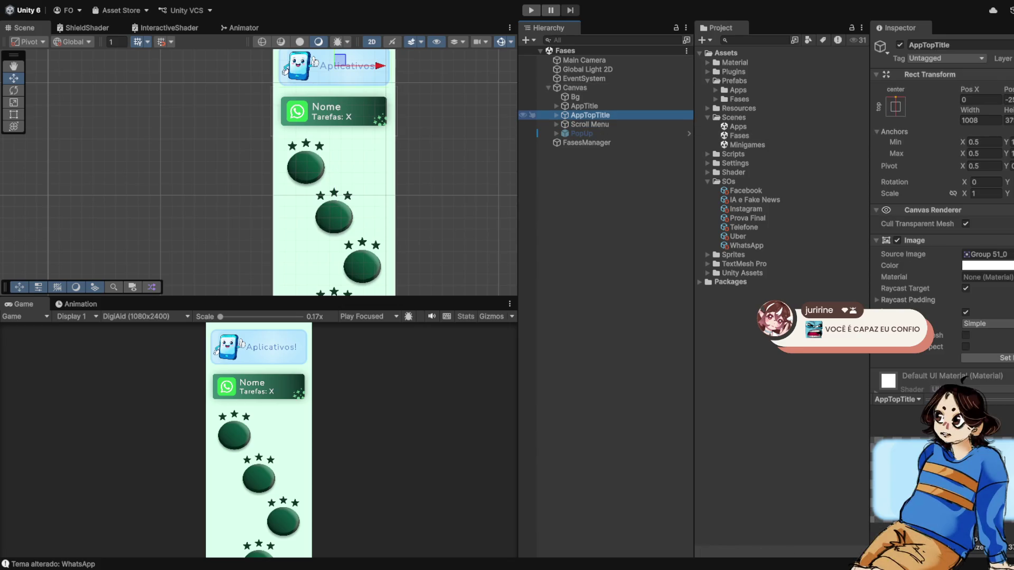
pyautogui.click(587, 142)
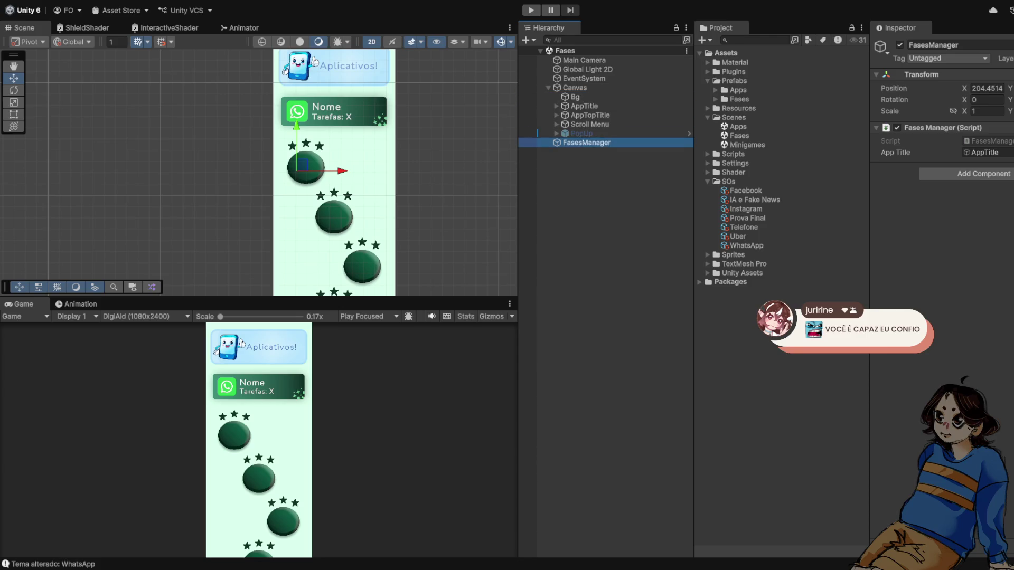
pyautogui.scroll(-2, 288, 135)
pyautogui.scroll(2, 310, 146)
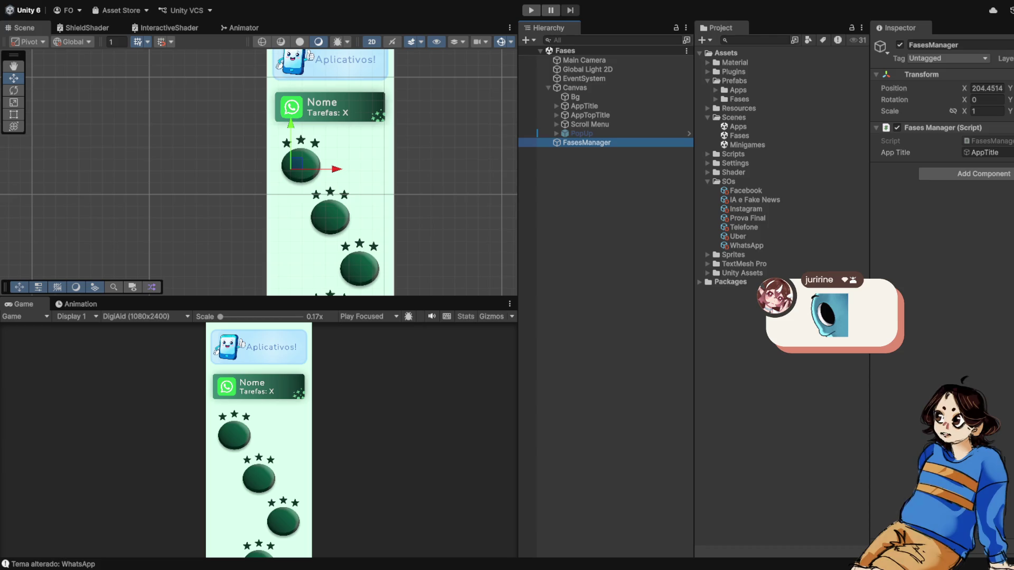
pyautogui.scroll(-2, 327, 211)
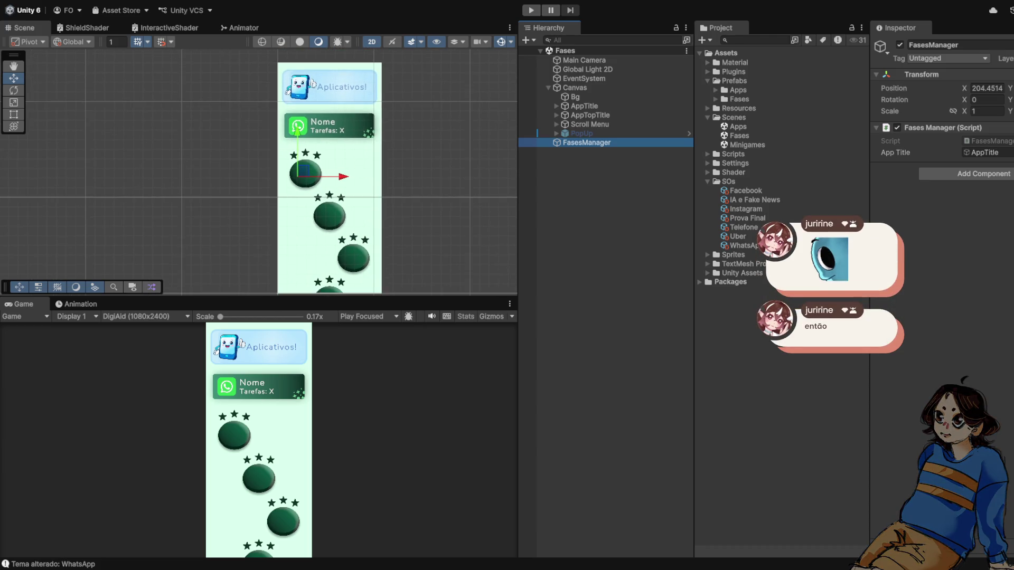
pyautogui.scroll(3, 333, 208)
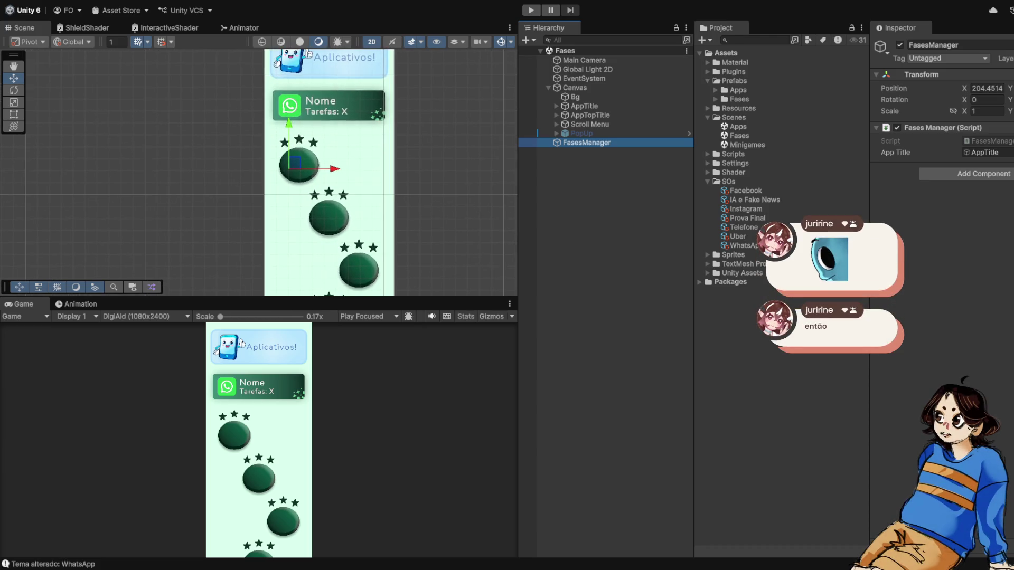
pyautogui.hotkey('shift', 'd')
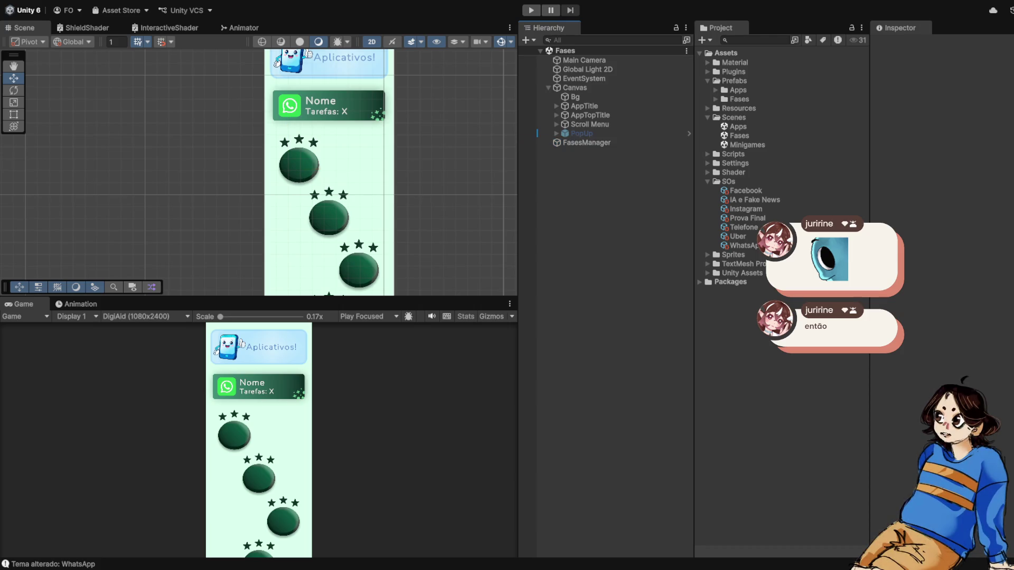